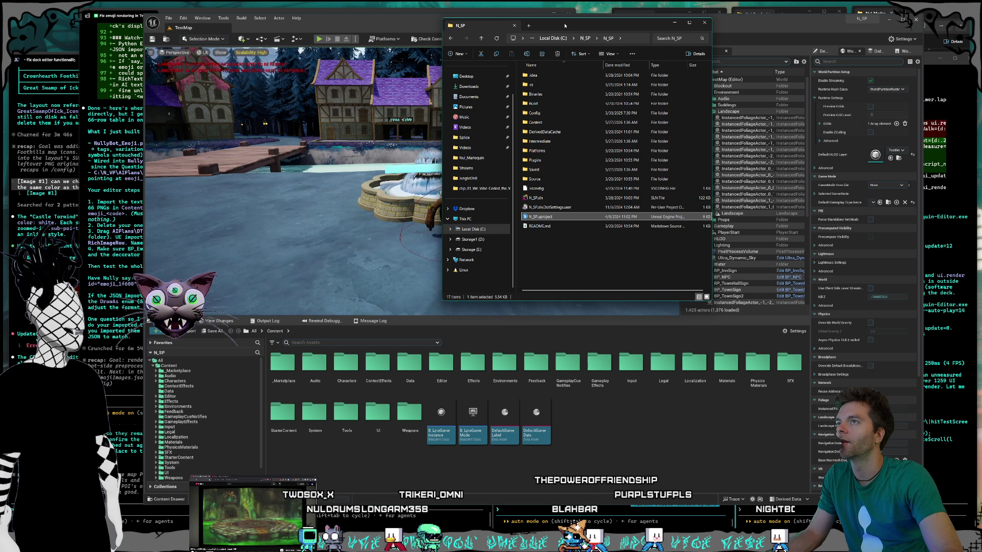
Reposition the N_SP folder window and minimize Unreal Editor to reveal the windows behind it.
drag(474, 18, 469, 9)
drag(561, 17, 588, 17)
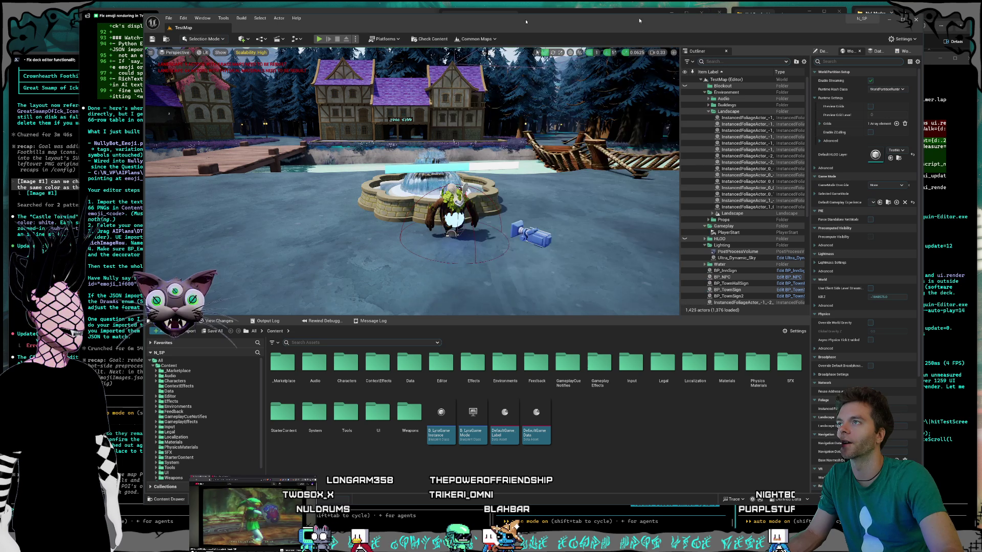
click(903, 23)
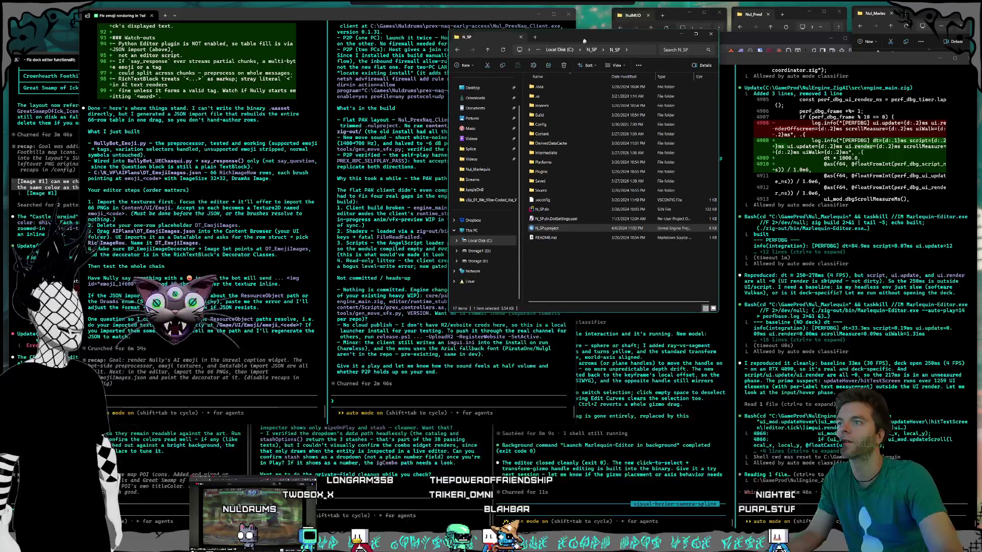
Go up to the root of Local Disk (C:) and select the N_PM and N_MMO folders.
click(591, 50)
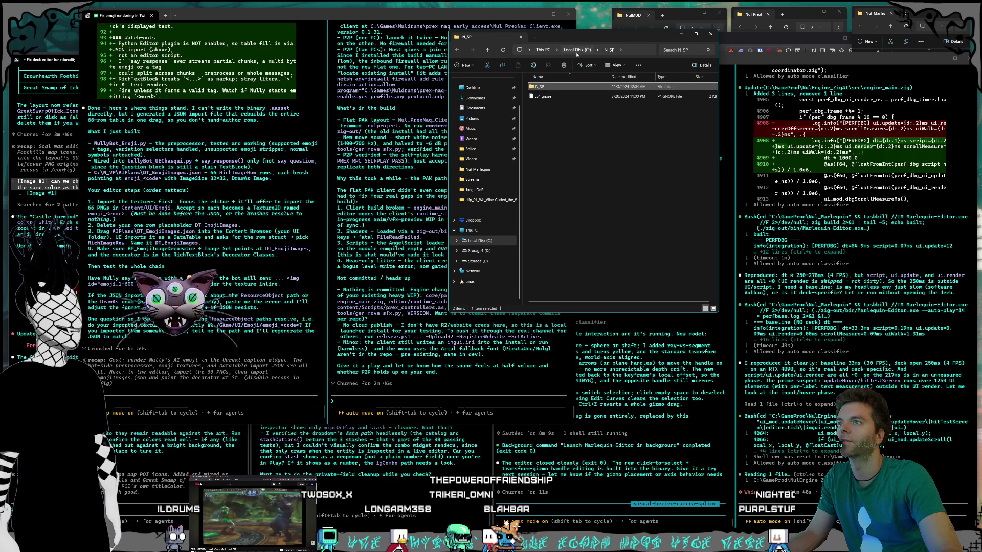
click(577, 50)
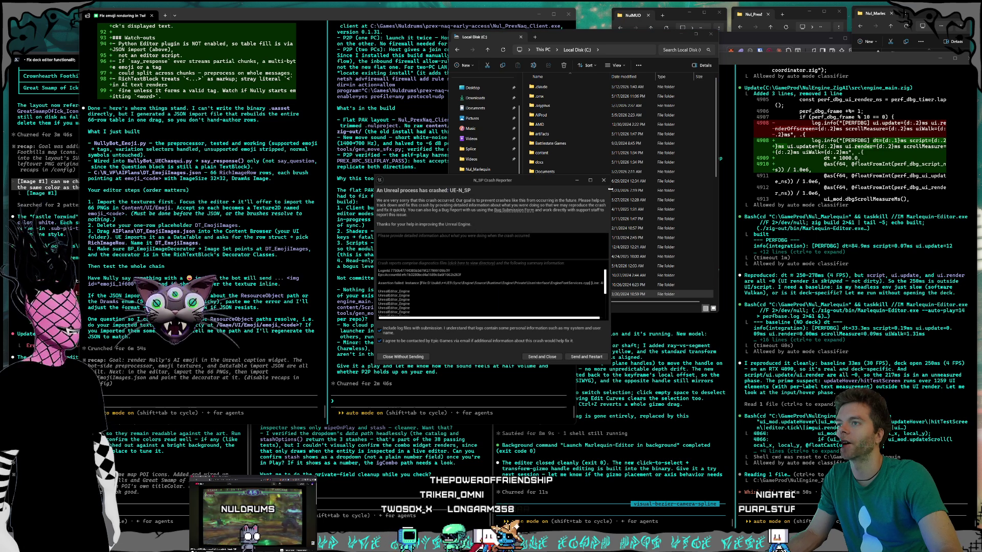
click(558, 274)
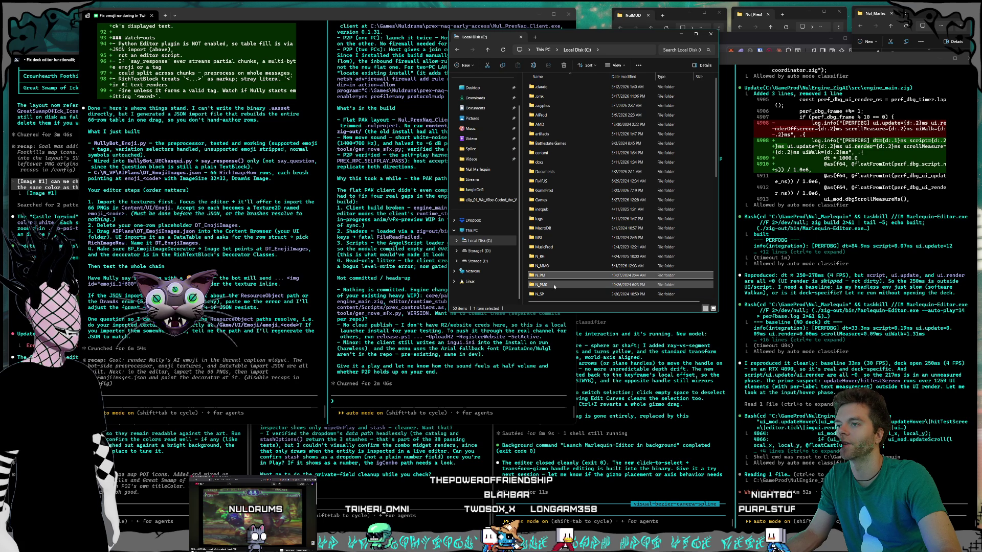
click(561, 266)
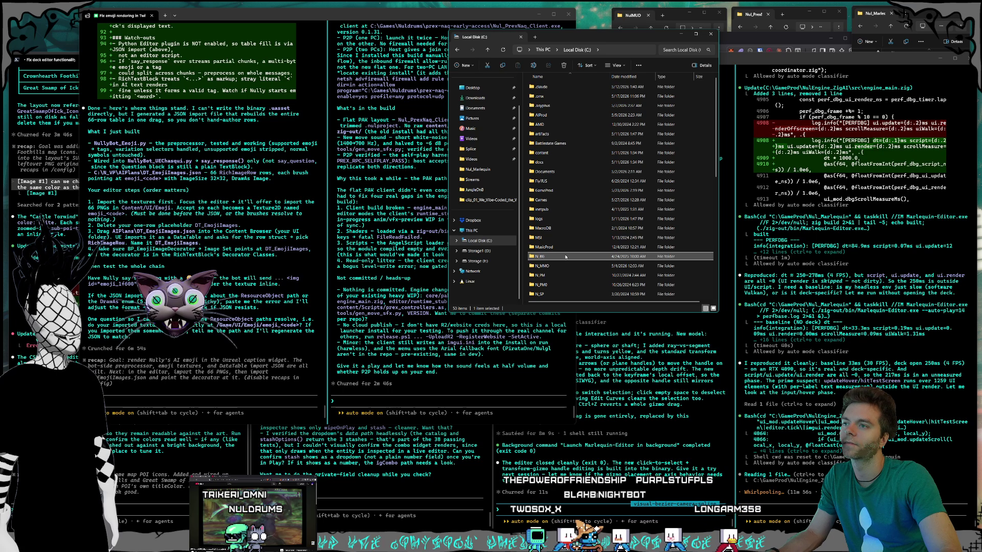
click(560, 272)
click(562, 267)
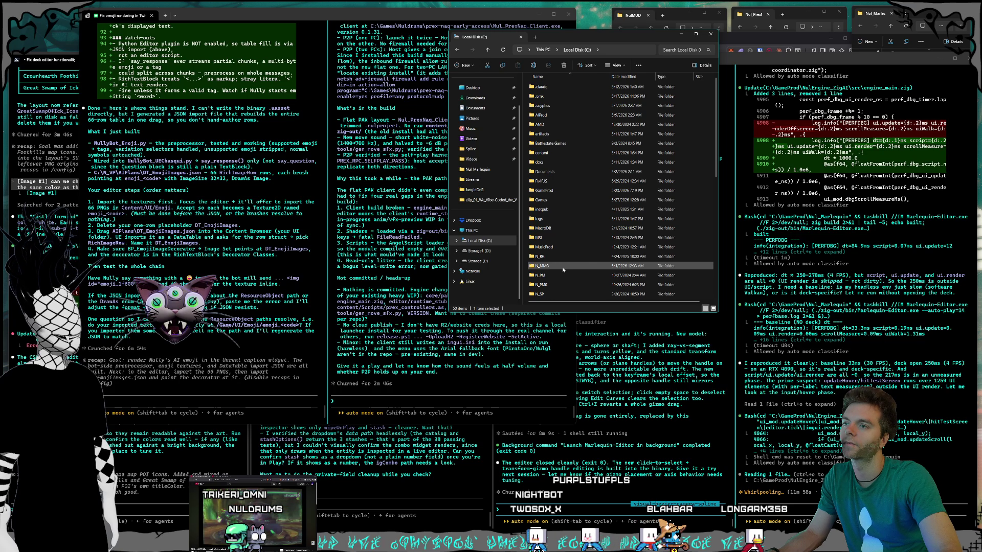
Browse the C: root folders, selecting N_VP, N_MMO and then N_BG.
scroll(563, 270, down, 3)
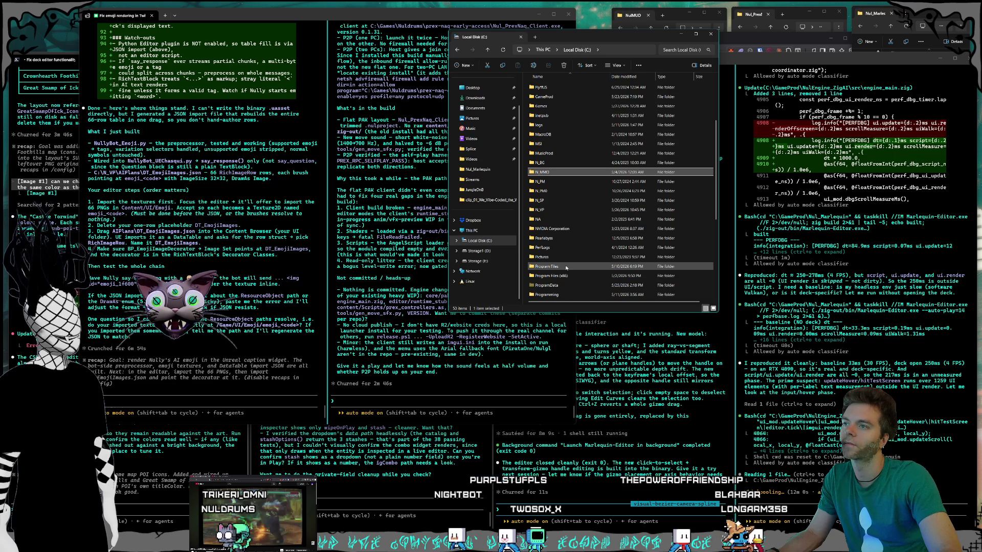
scroll(566, 267, up, 2)
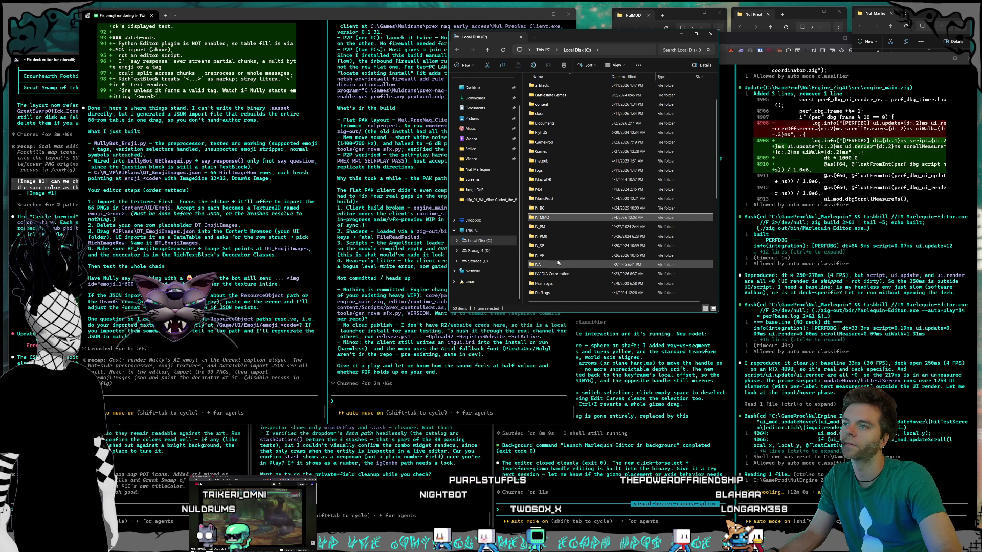
ctrl+click(548, 217)
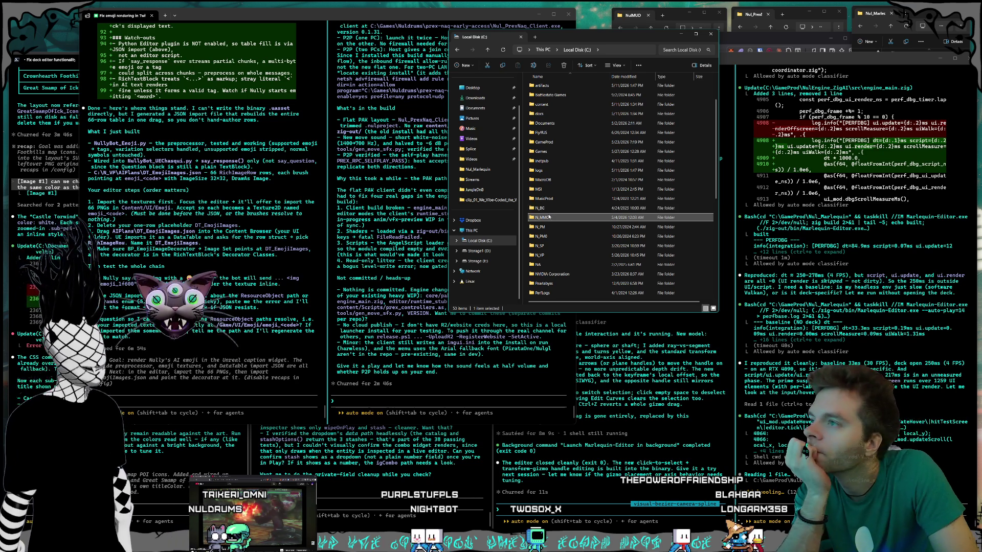
click(556, 255)
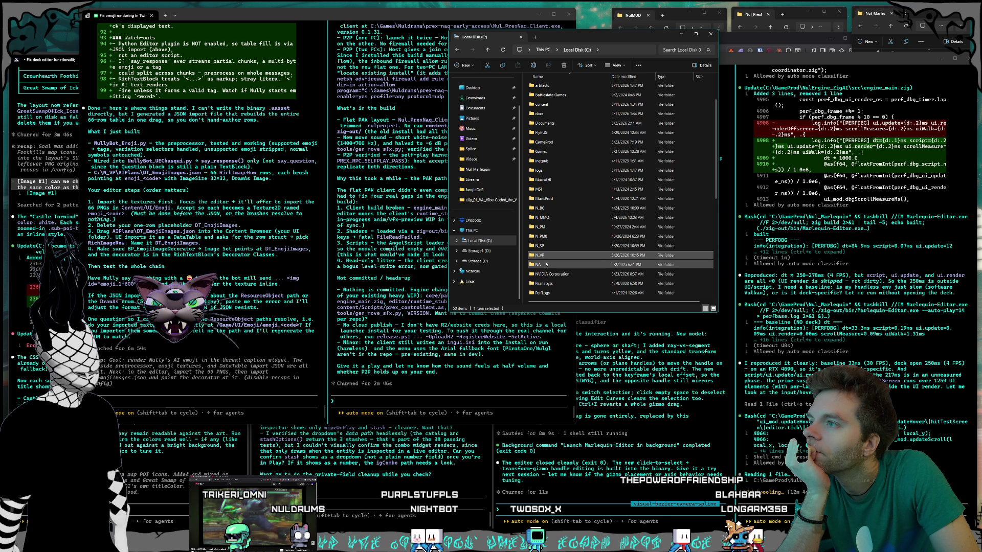
click(555, 217)
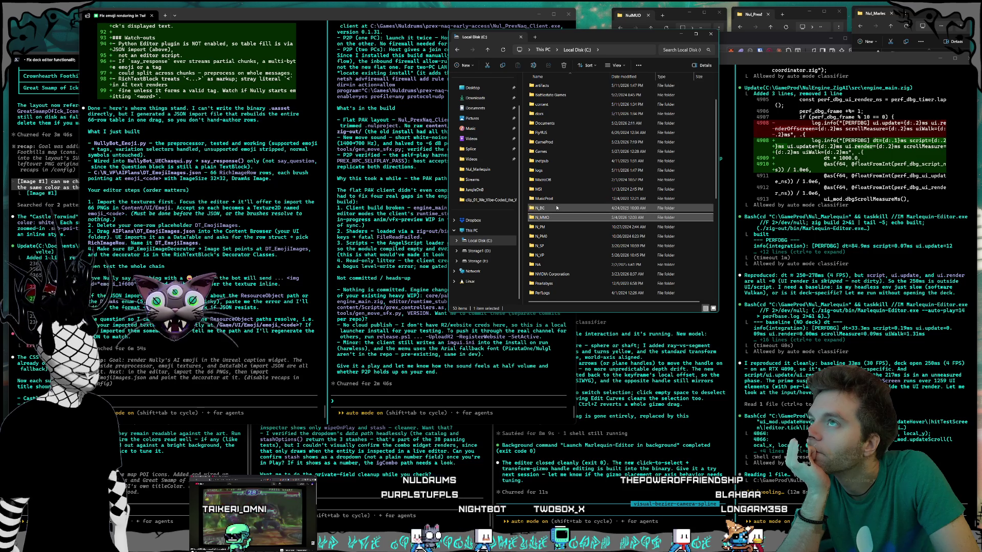
click(556, 208)
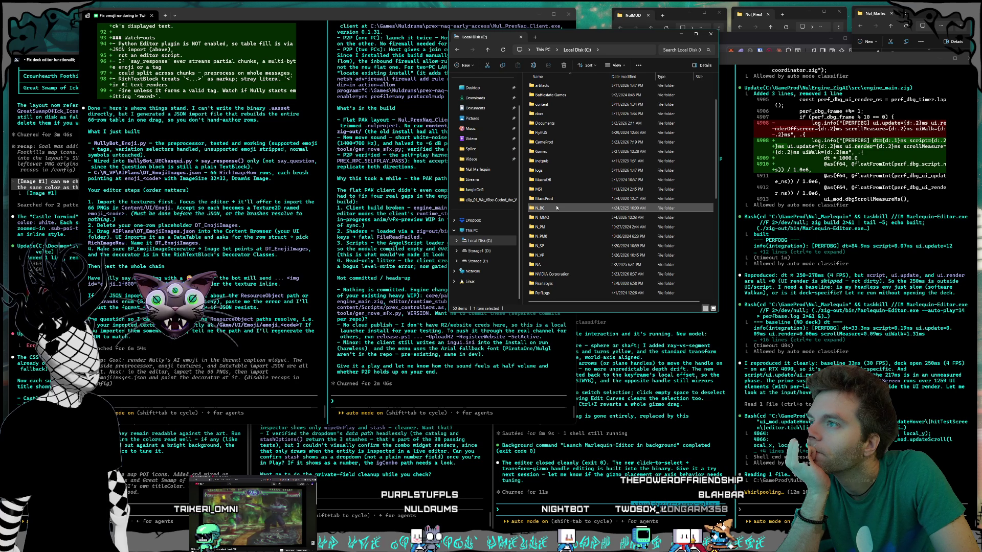
Open the inner N_VP project folder, then shrink the Explorer window and move it up.
double_click(556, 255)
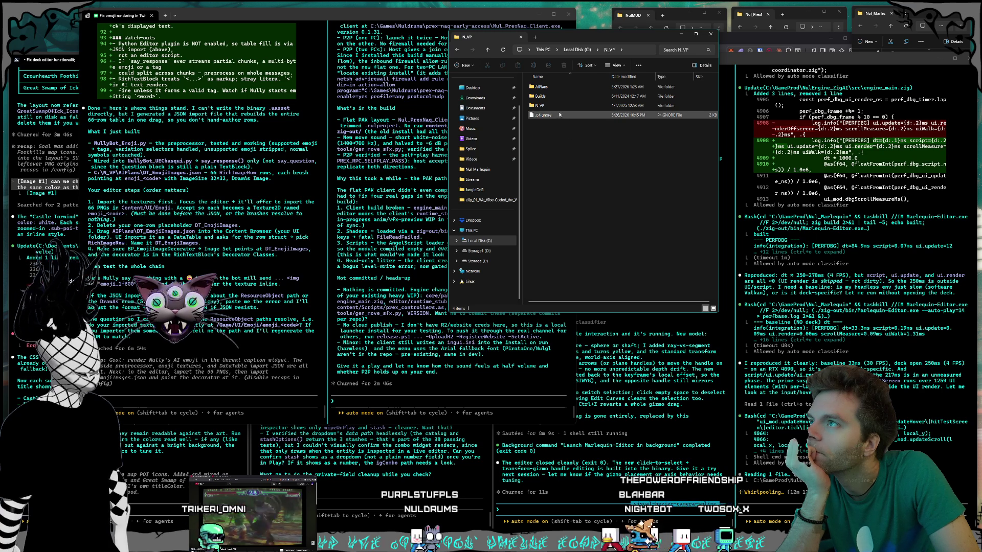
double_click(542, 105)
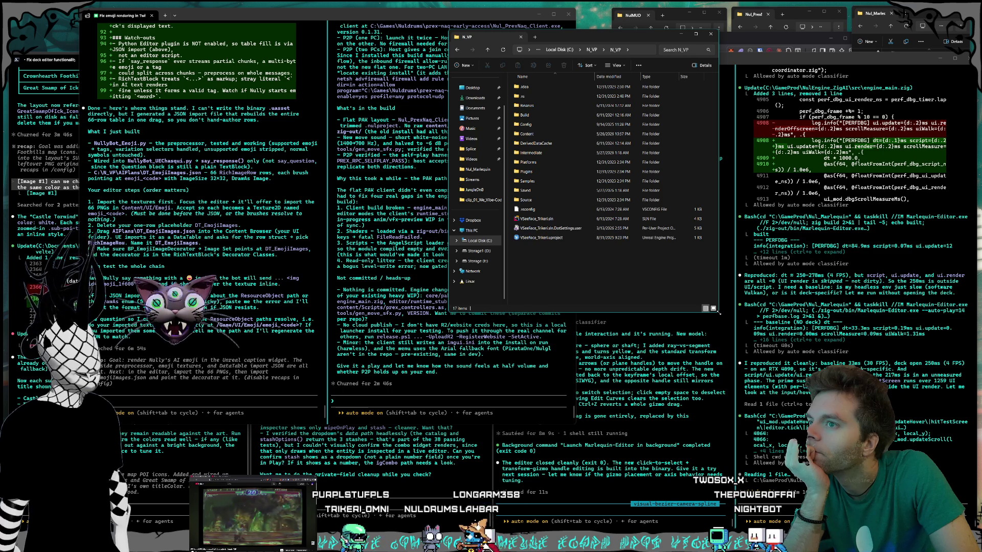
mouse_move(718, 313)
mouse_down()
mouse_move(674, 272)
mouse_move(637, 269)
mouse_up()
drag(563, 37, 570, 27)
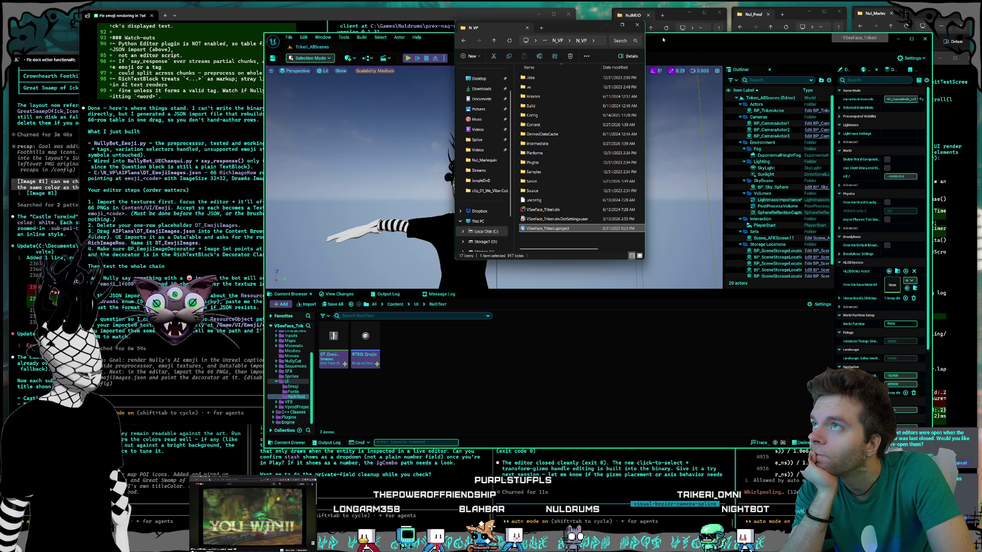
Load the Nully_PromoScreen level from Content/Maps/Nully in the Content Browser.
drag(663, 39, 652, 40)
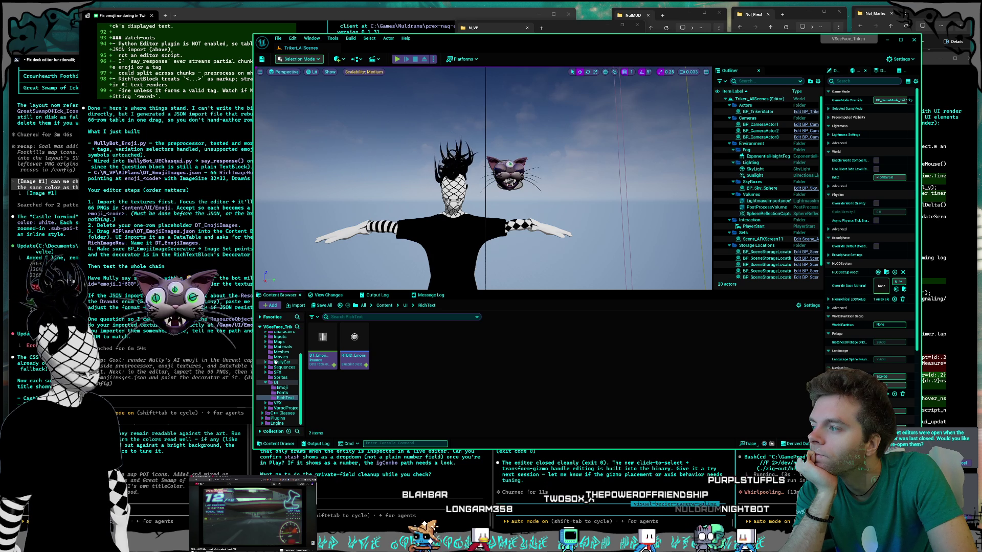
scroll(276, 363, up, 3)
click(279, 373)
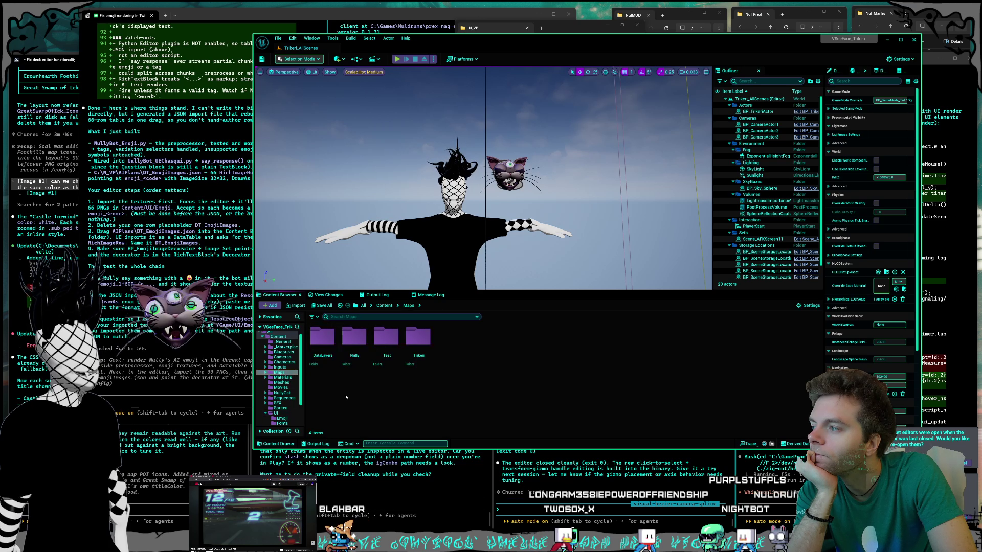
scroll(286, 376, down, 2)
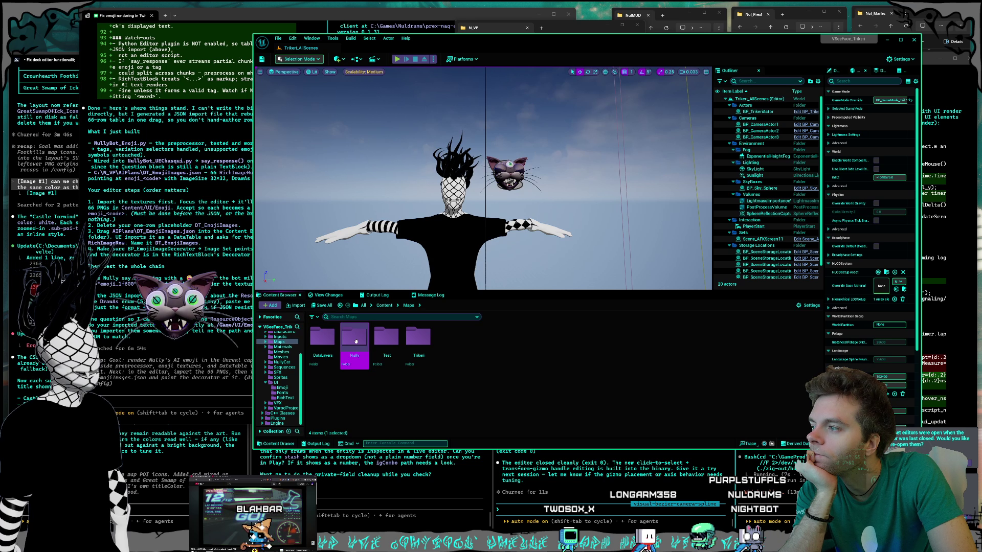
double_click(354, 337)
click(321, 342)
double_click(321, 341)
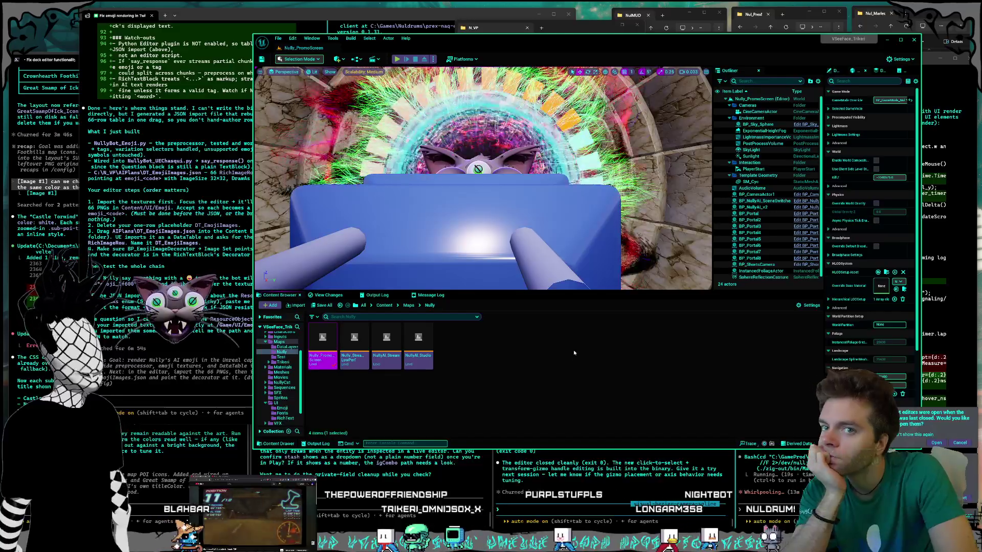
click(584, 357)
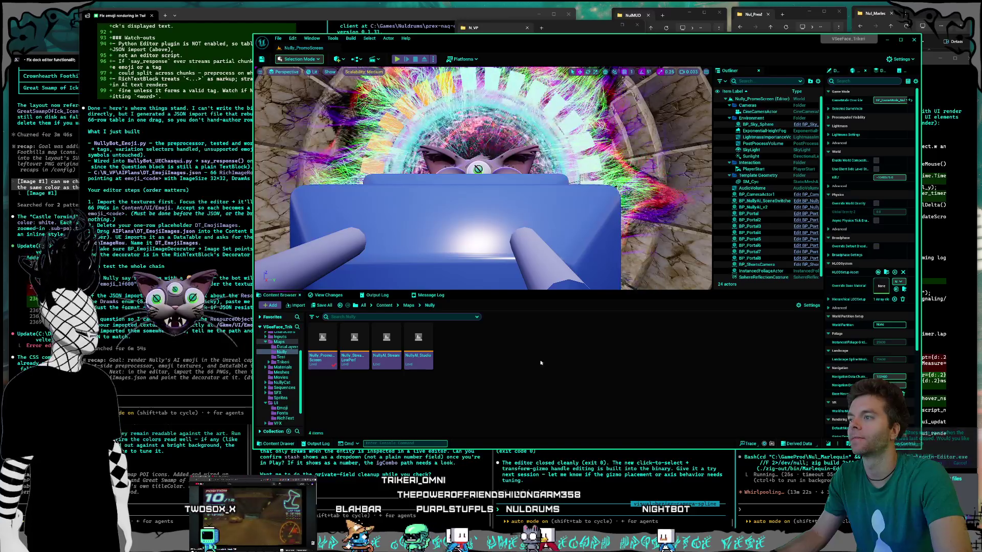
scroll(286, 383, down, 2)
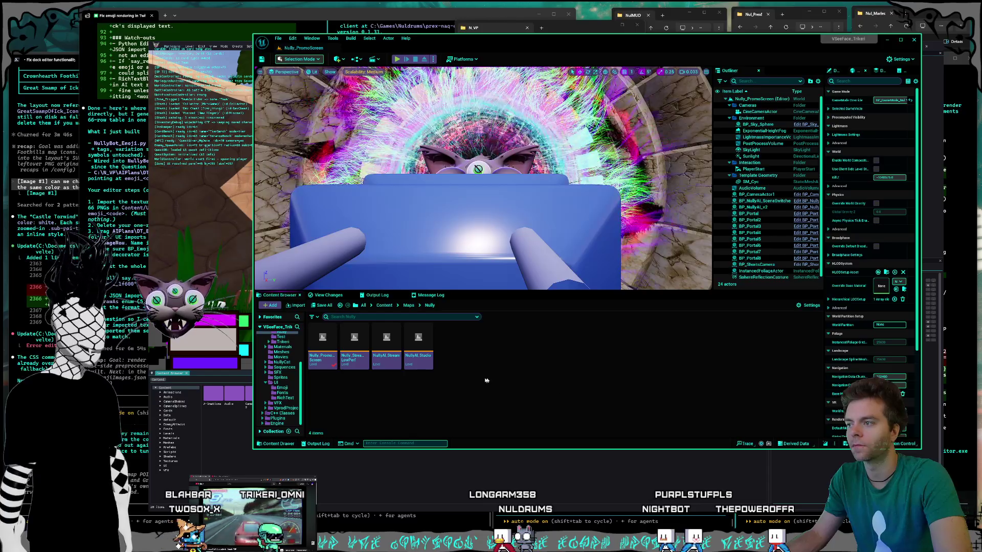
Open the emoji_1f389 texture from the Emoji folder to inspect it, then close it.
click(283, 388)
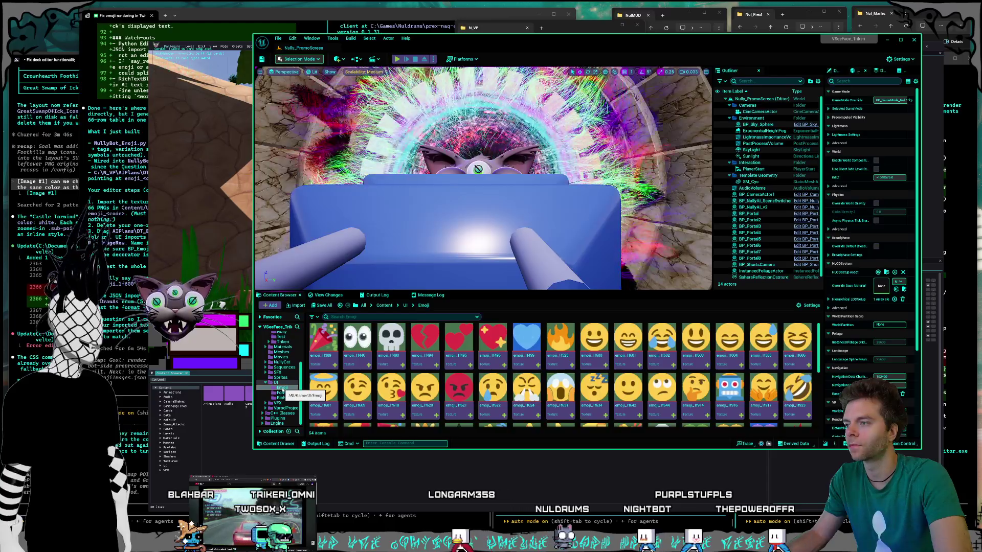
scroll(617, 359, down, 5)
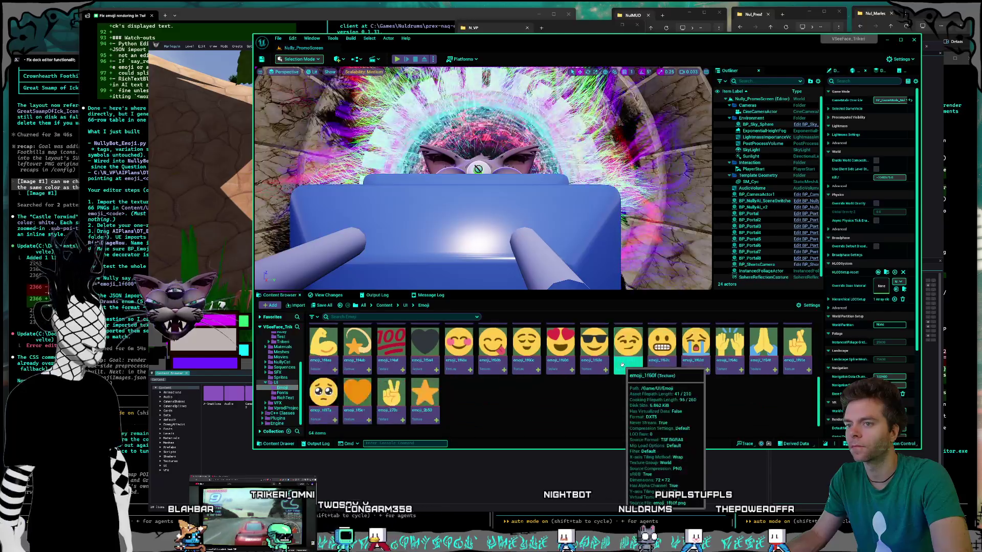
scroll(579, 399, up, 3)
scroll(580, 399, up, 2)
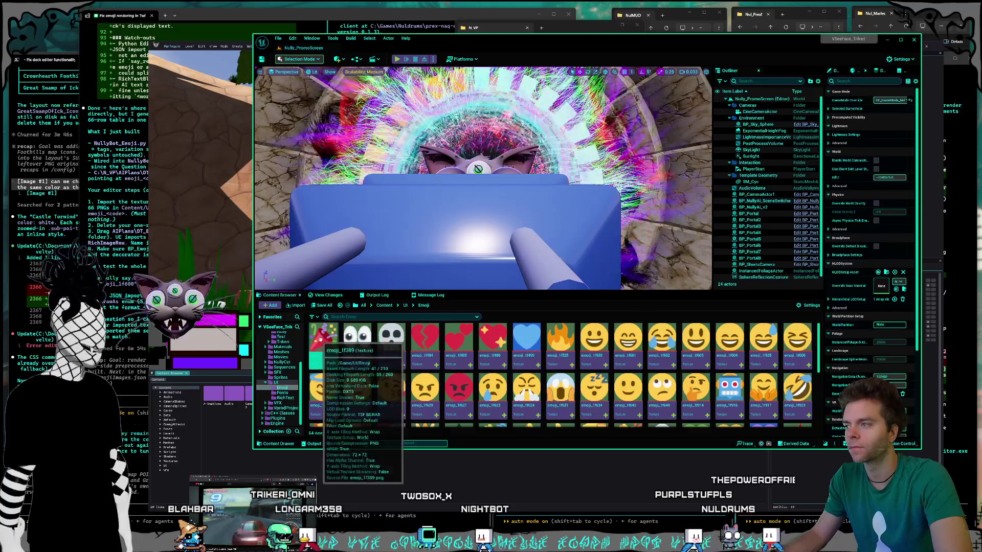
double_click(327, 341)
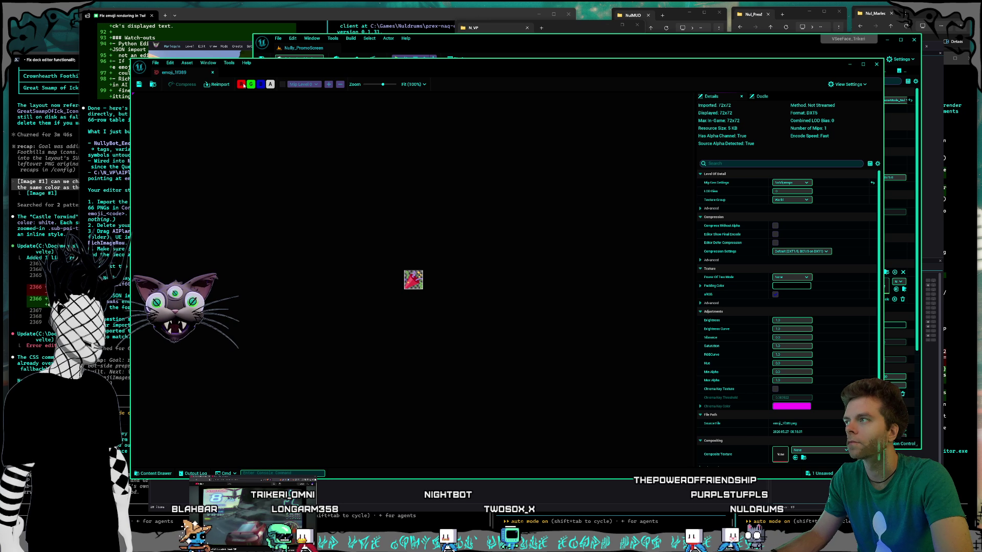
click(877, 64)
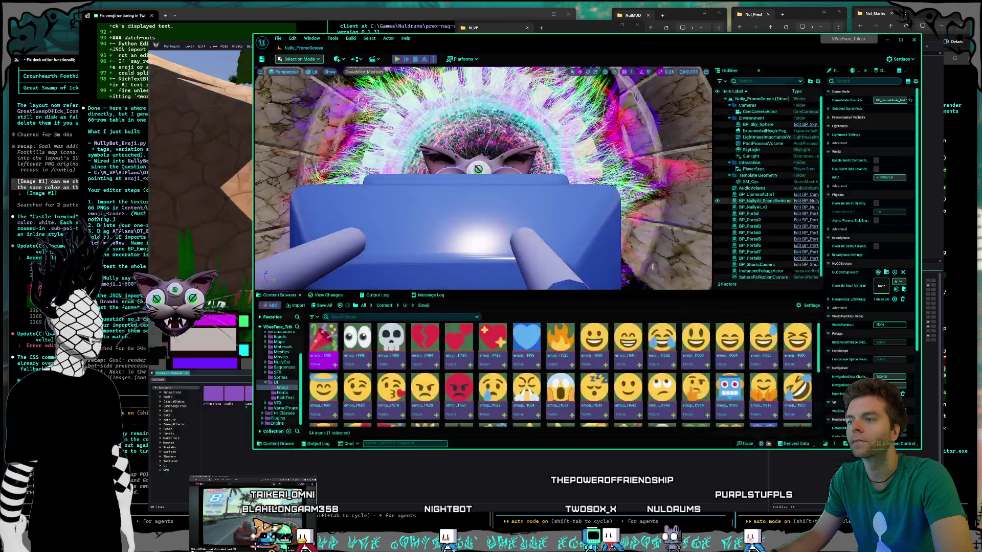
Enlarge the Content Browser, scroll through the 64 emoji textures, and return to Claude Code.
scroll(560, 376, down, 3)
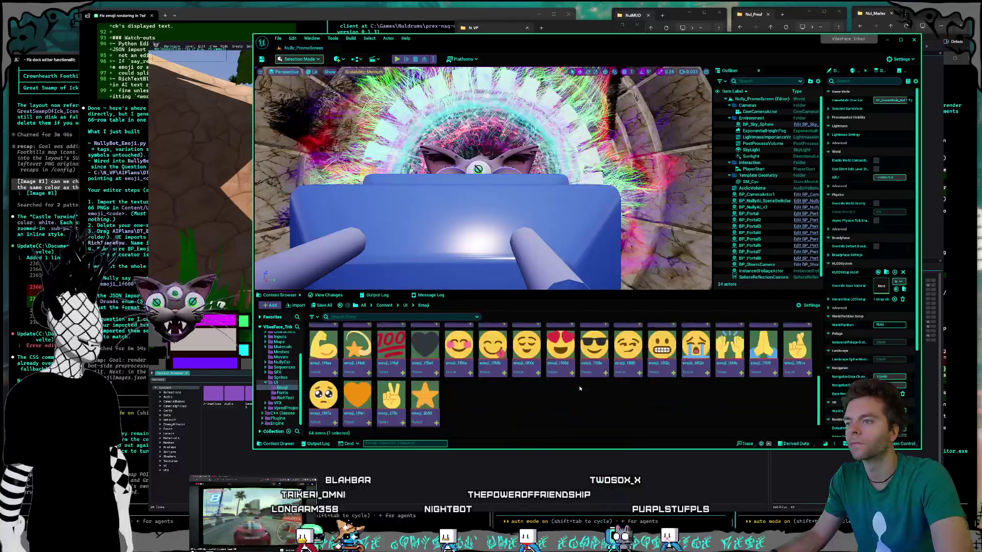
drag(669, 291, 667, 213)
scroll(619, 375, up, 2)
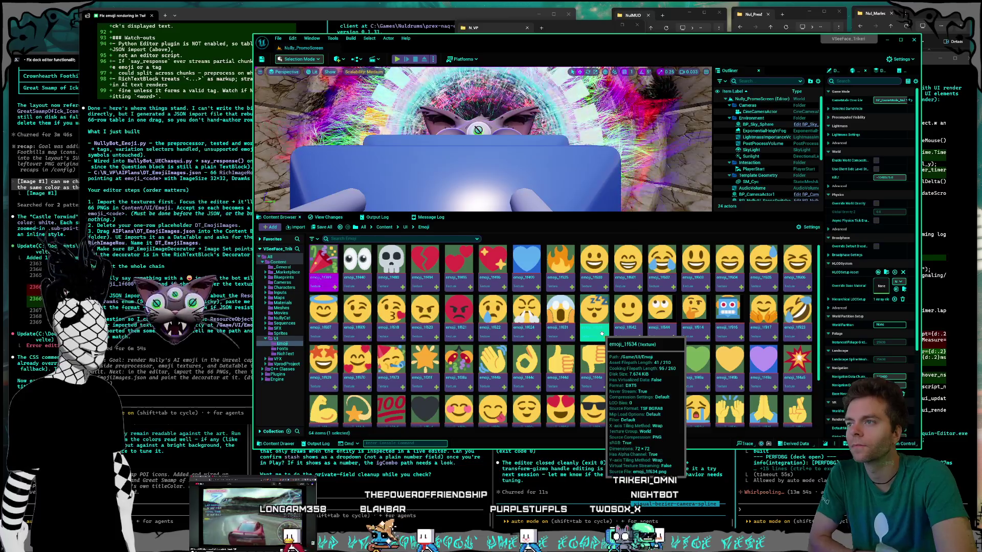
scroll(602, 334, down, 3)
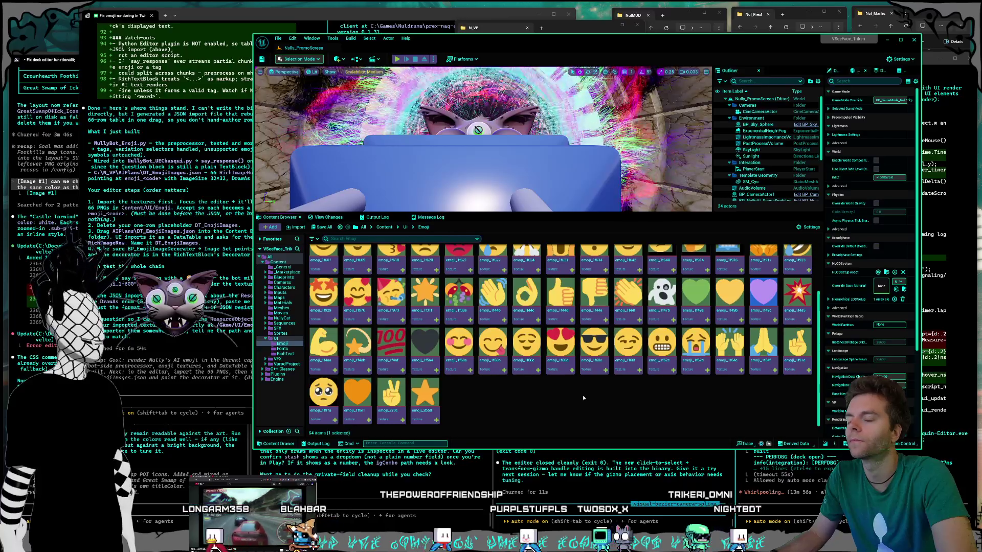
scroll(583, 398, up, 2)
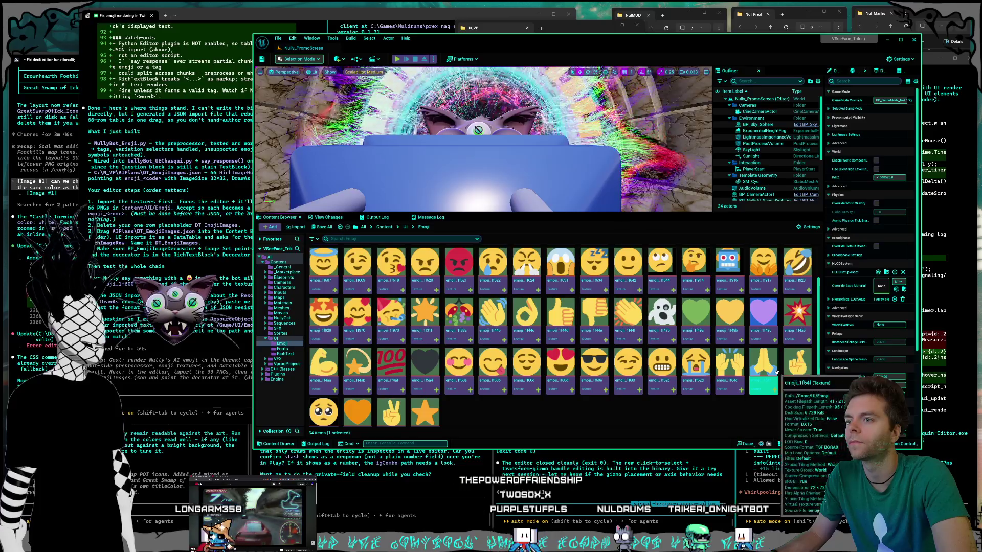
scroll(776, 372, up, 2)
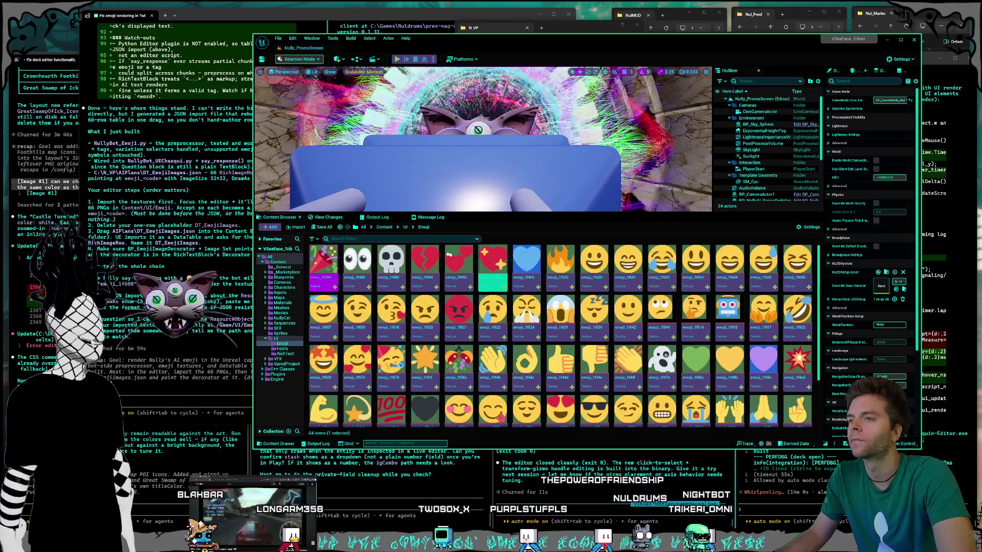
click(233, 403)
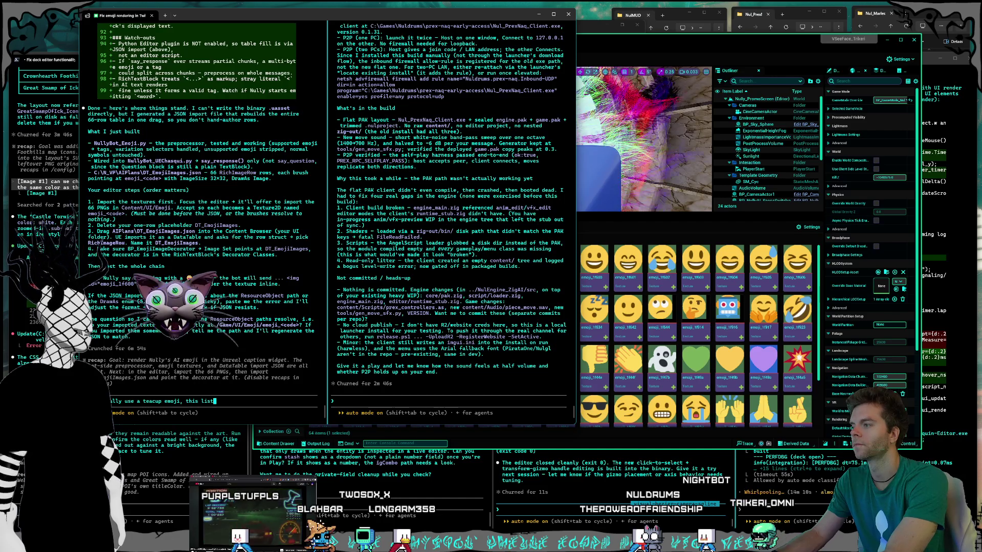
Ask Claude Code whether a fuller set covering the standard phone emoji exists.
key(BackSpace)
key(BackSpace)
key(BackSpace)
text(oday,)
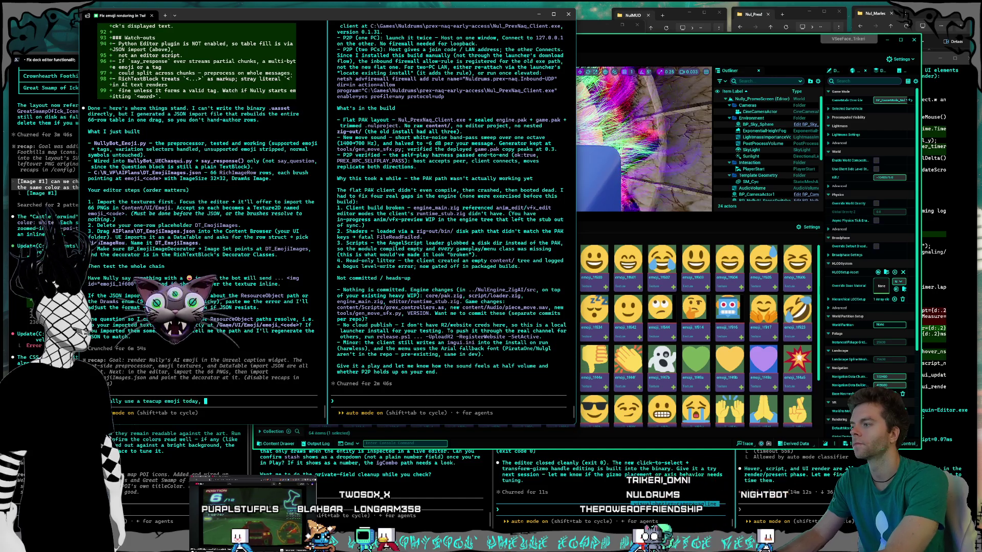
text(this list )
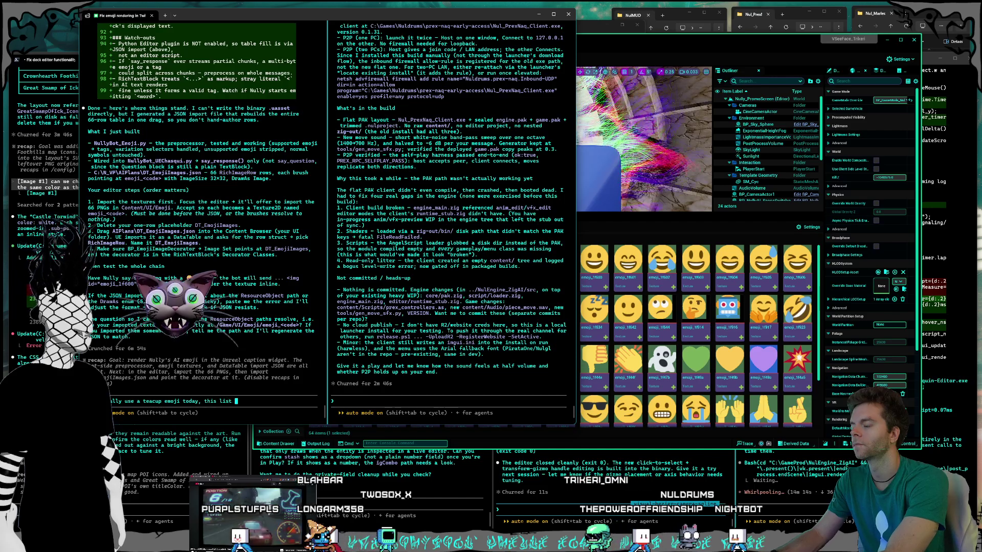
text(seems pretty l)
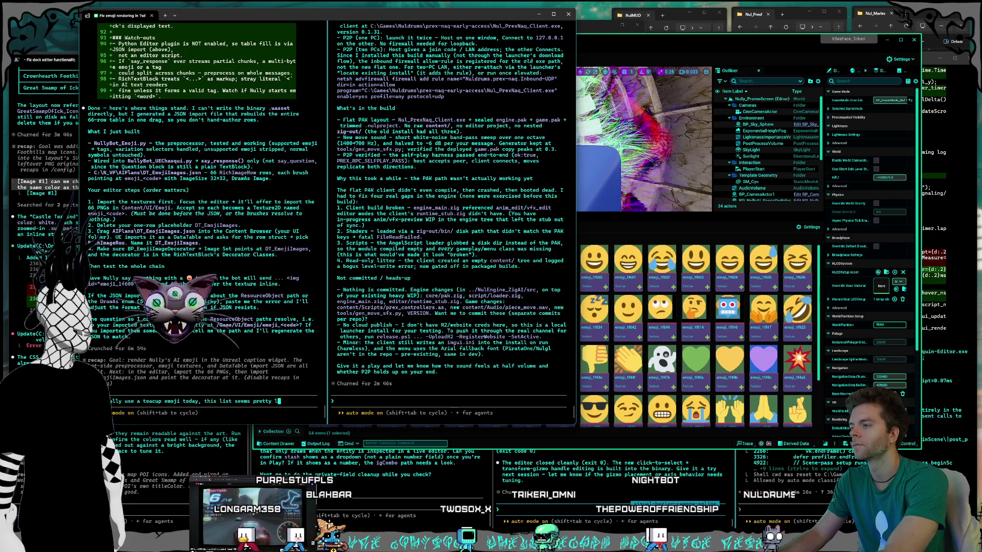
text(imited, )
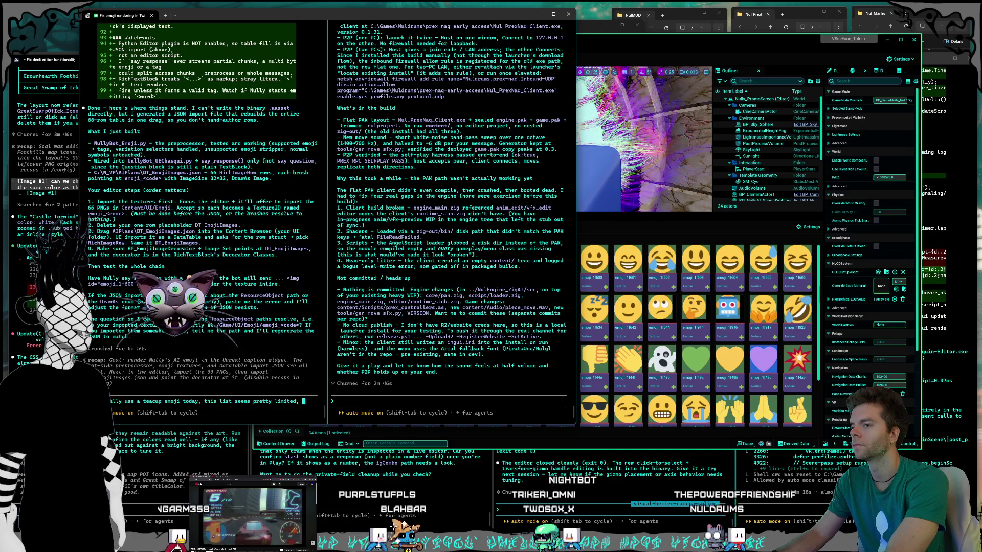
text(is)
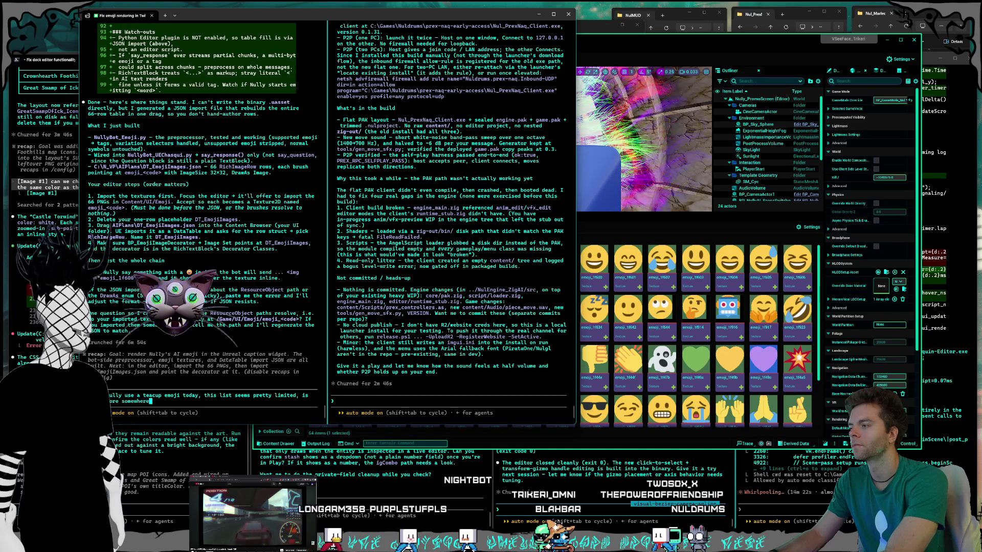
text( are all the ones normally used)
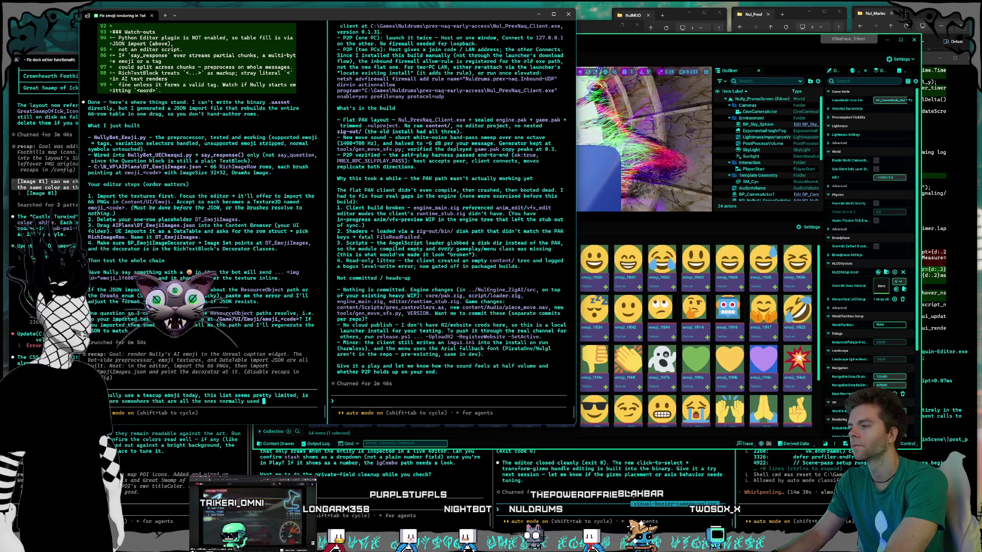
text(on a)
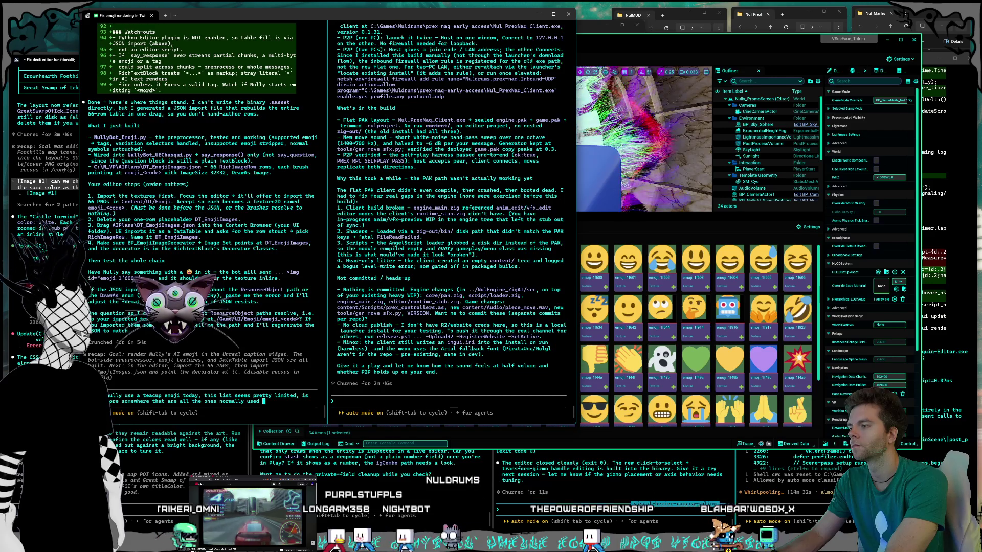
text( phone?)
key(Return)
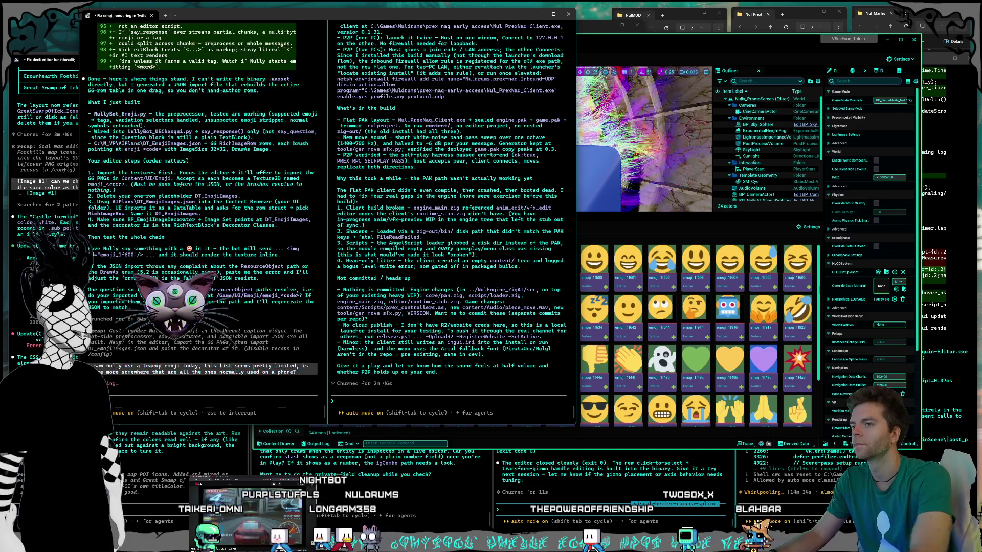
Navigate up to the UI folder, resize the editor and viewport, then minimize Unreal Editor.
click(591, 344)
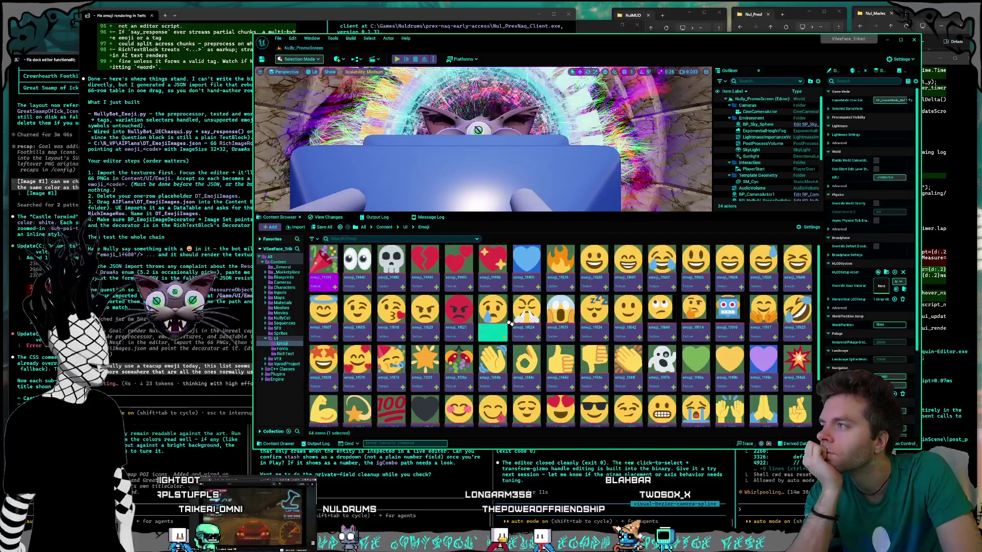
click(405, 228)
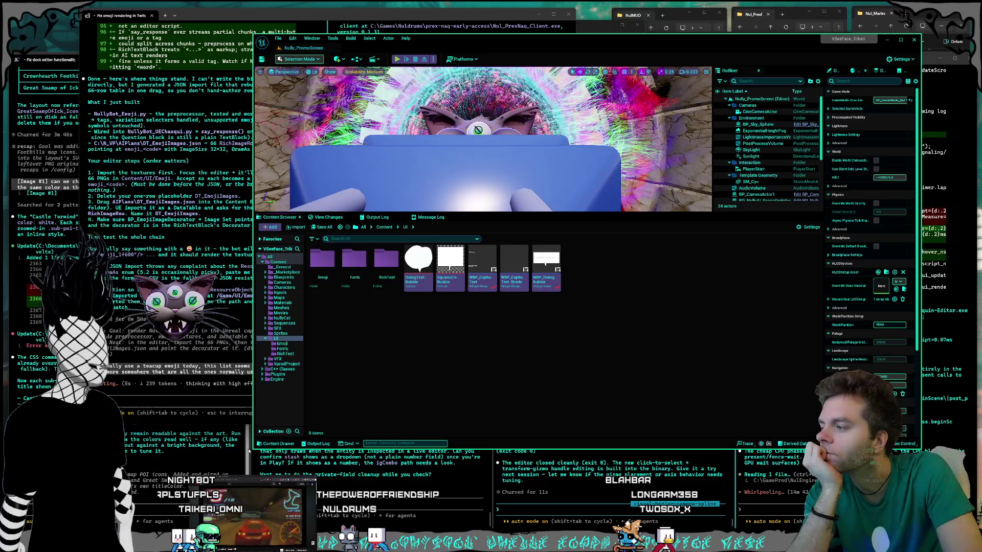
drag(254, 451, 198, 463)
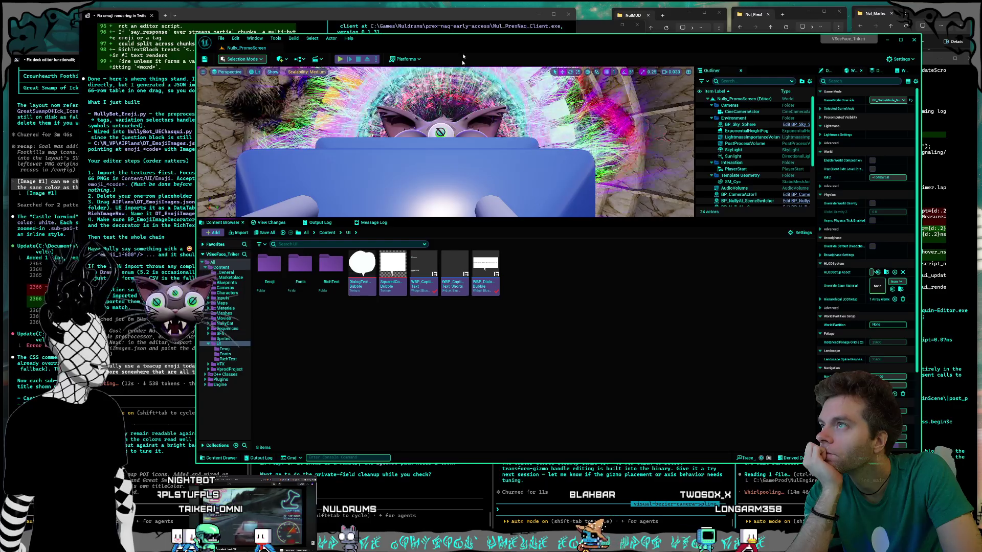
drag(476, 38, 453, 35)
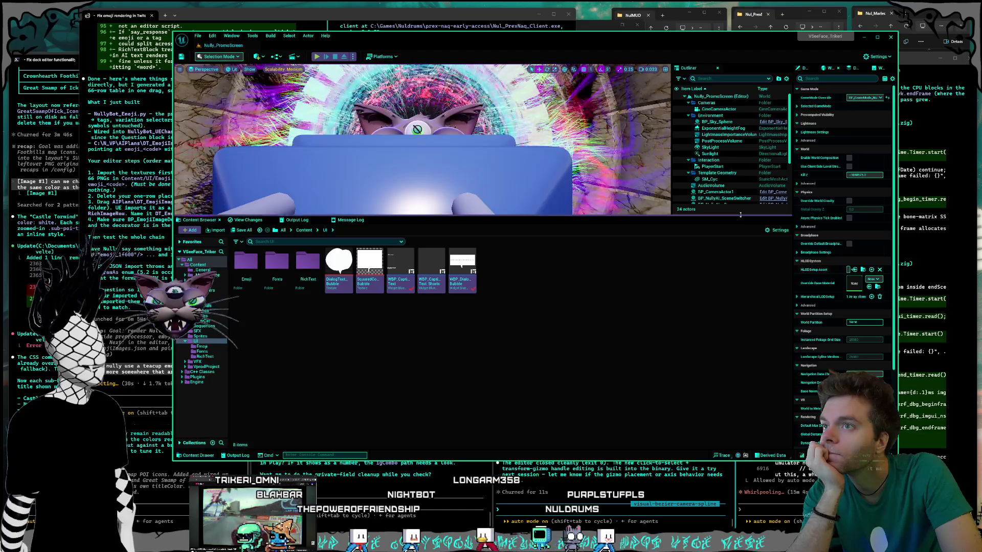
drag(739, 216, 739, 307)
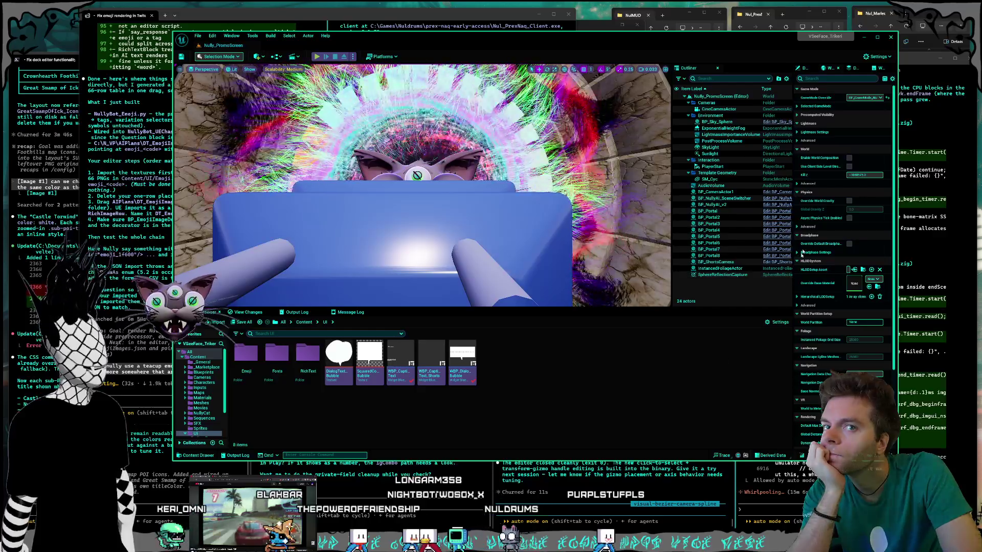
click(864, 39)
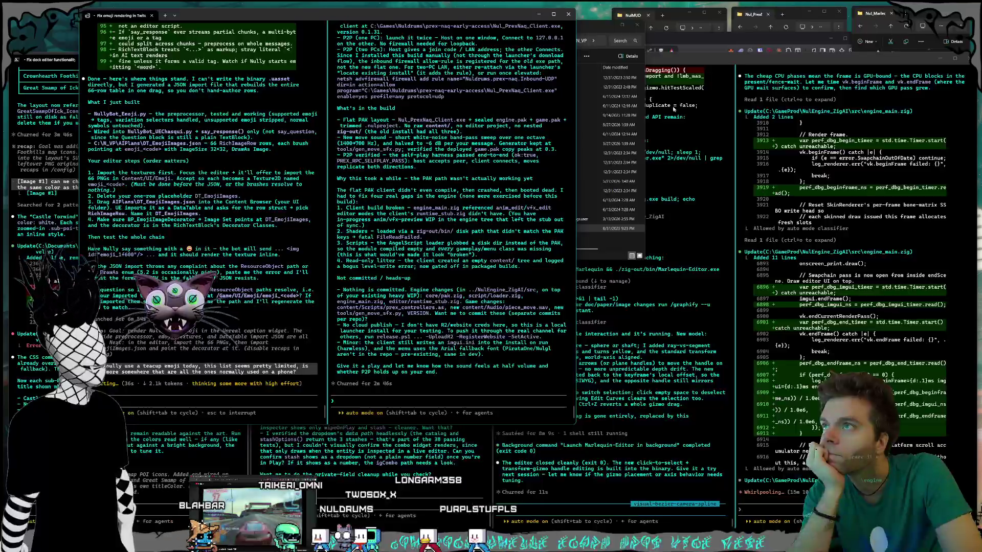
Bring the N_VP folder window forward and shift it left.
drag(578, 19, 556, 21)
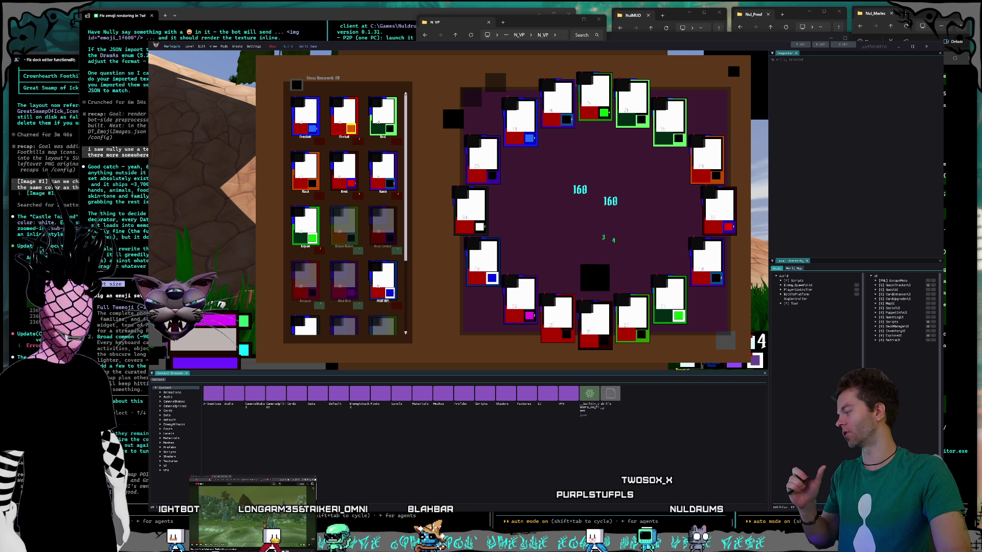
Close the Marlequin Editor window with Alt+F4.
key(alt+F4)
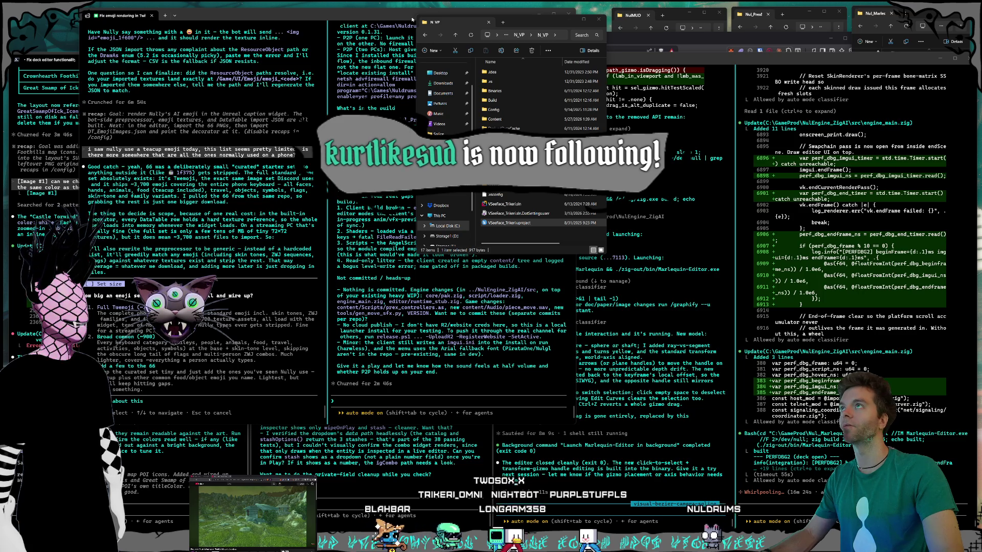
Choose 'Broad common (~900)' as the emoji set and queue a follow-up note about twemoji.
drag(412, 19, 396, 19)
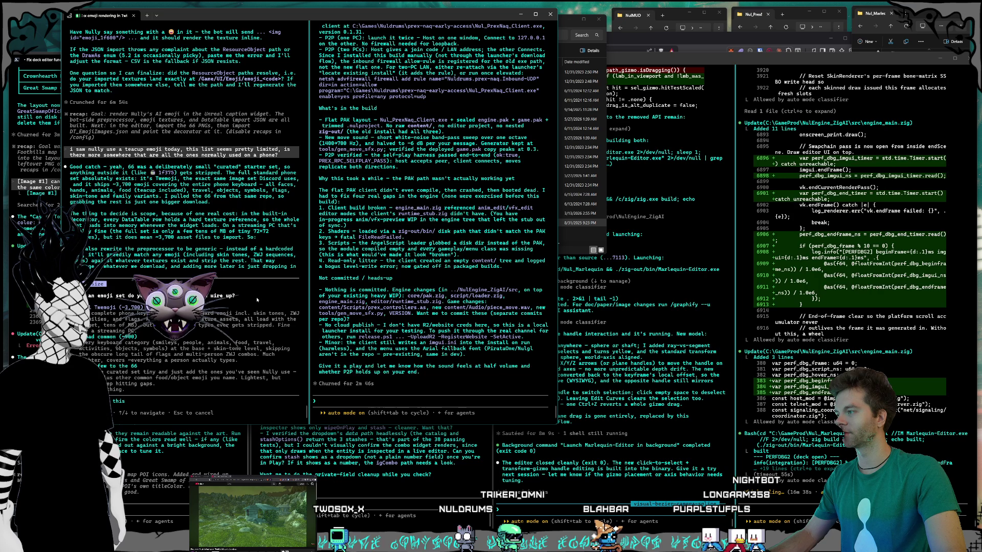
key(Down)
key(Return)
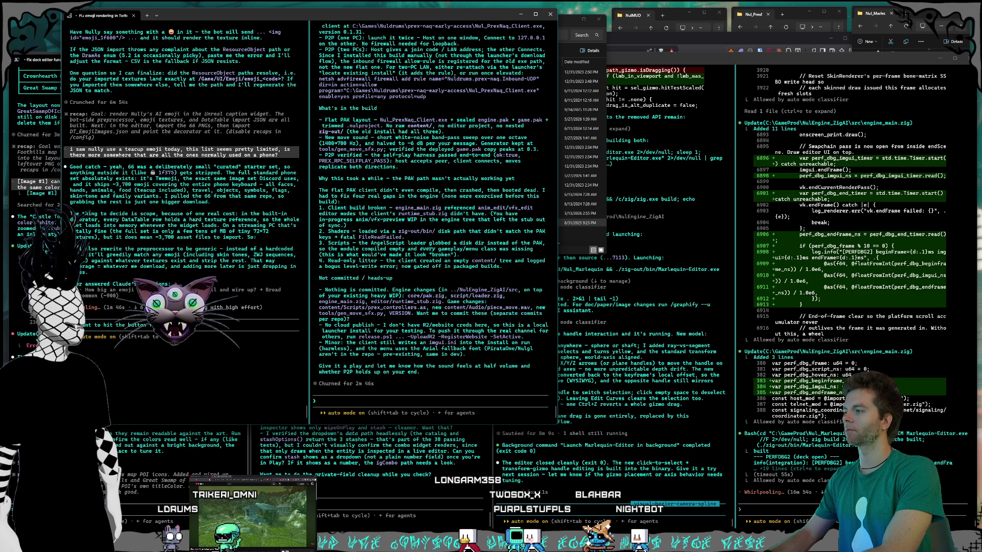
key(Return)
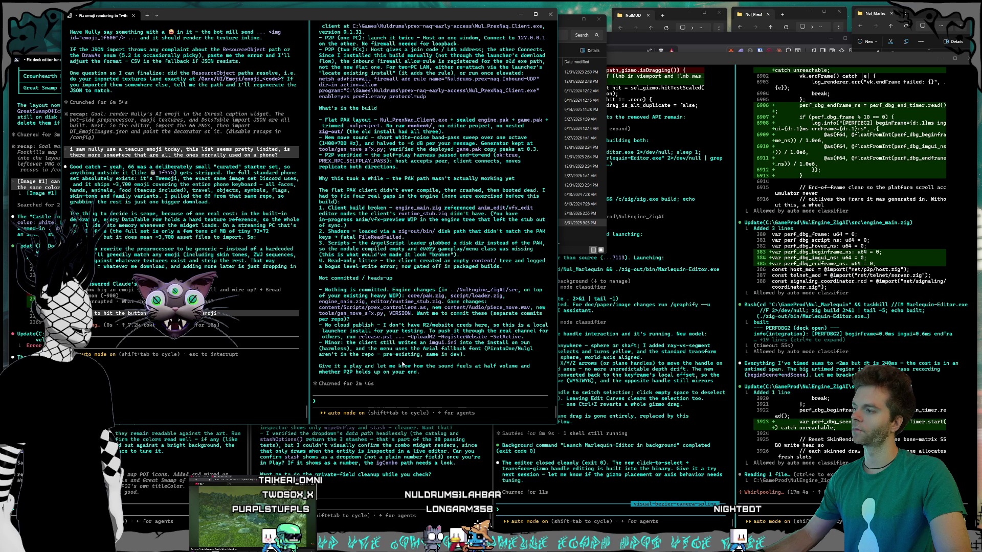
Send Claude the message 'you should be able to do the /deploy' in the deploy conversation.
click(403, 364)
text(you should be)
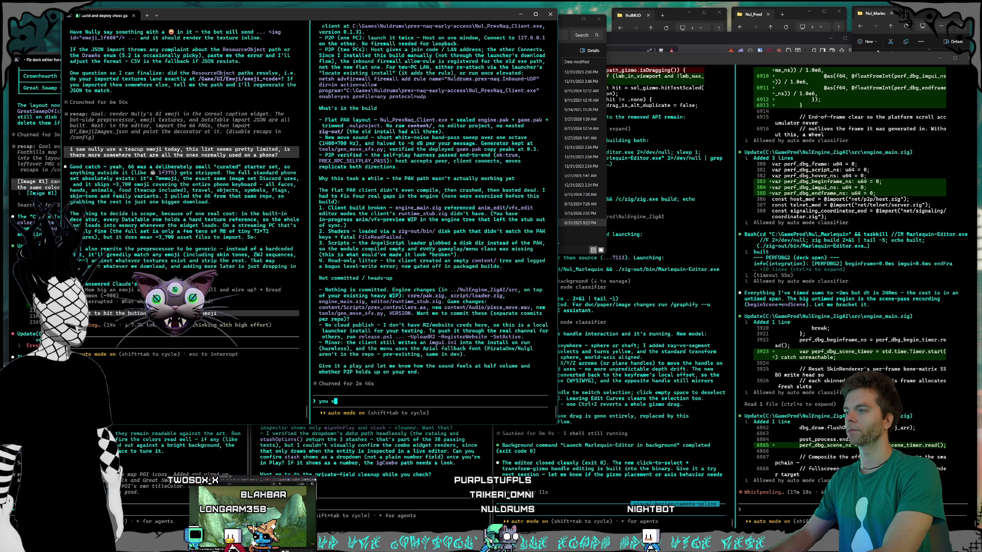
text( able to )
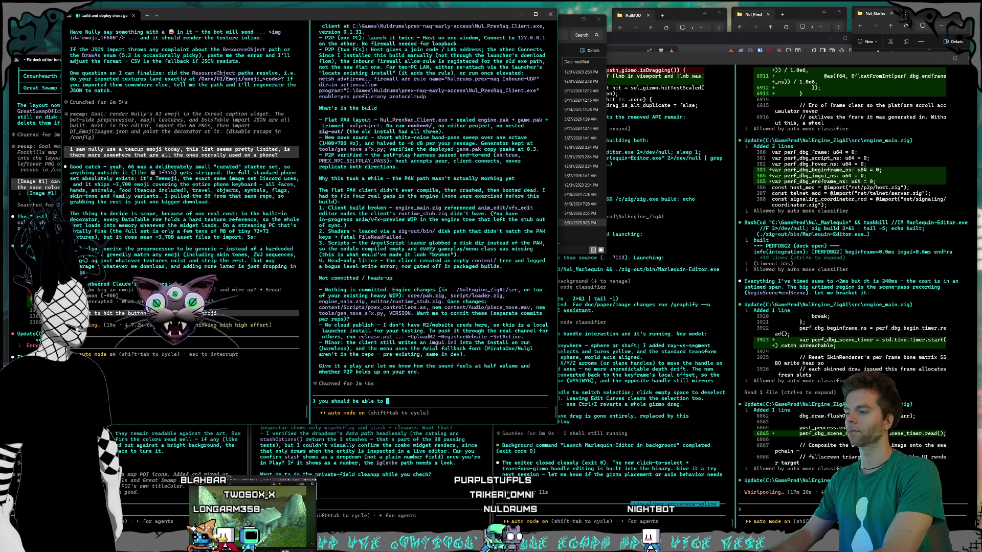
text(do the /)
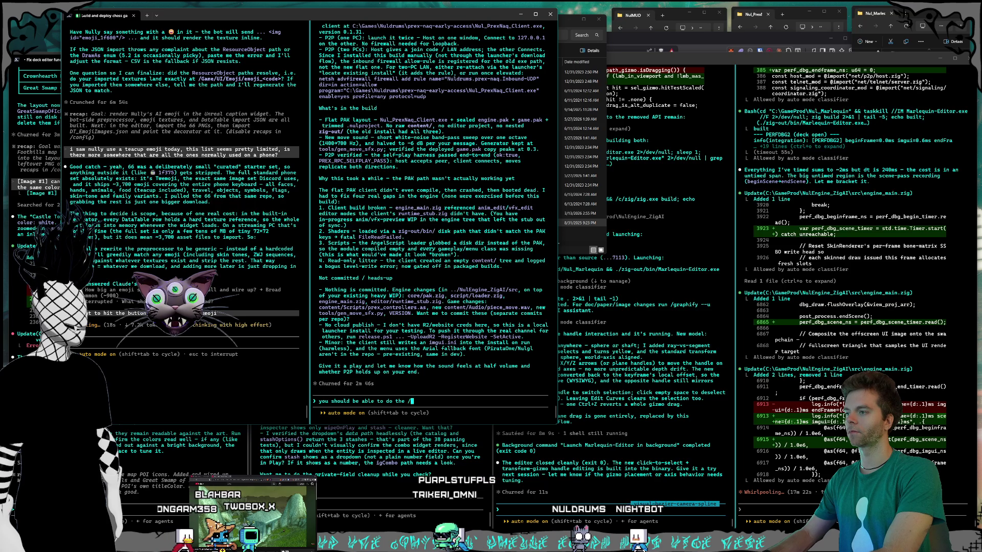
text(deploy)
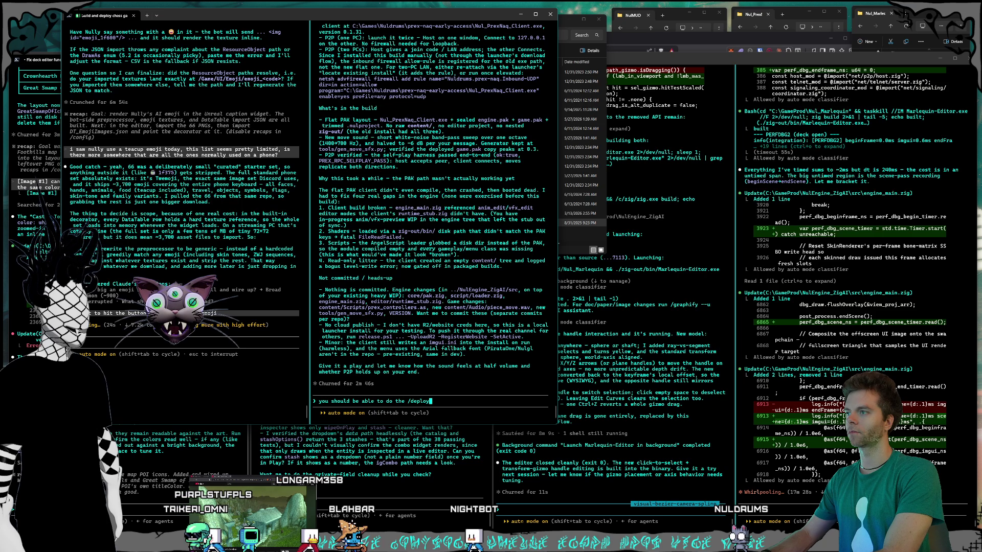
key(Return)
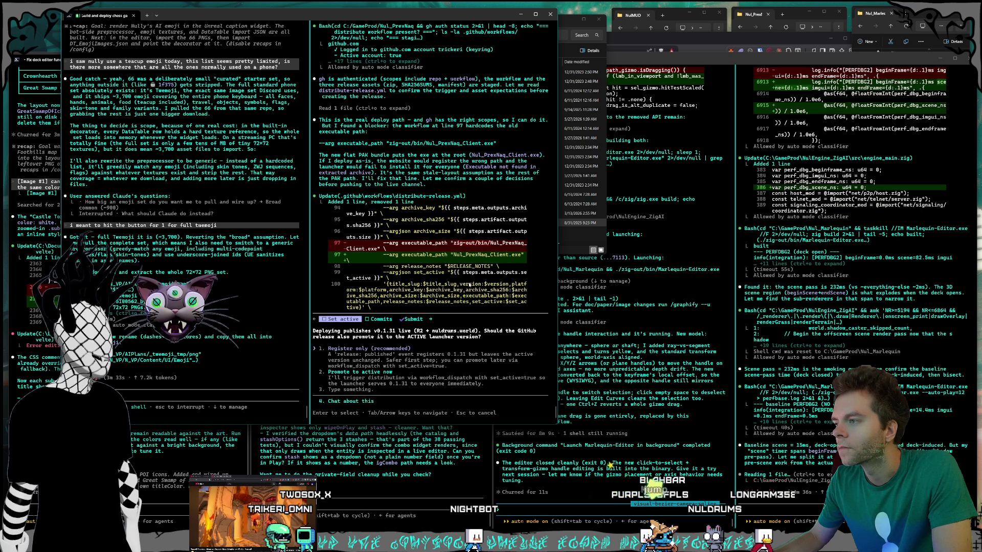
Answer 'Register only' for Set active, and for Commits choose committing the game repo and workflow fix.
key(Return)
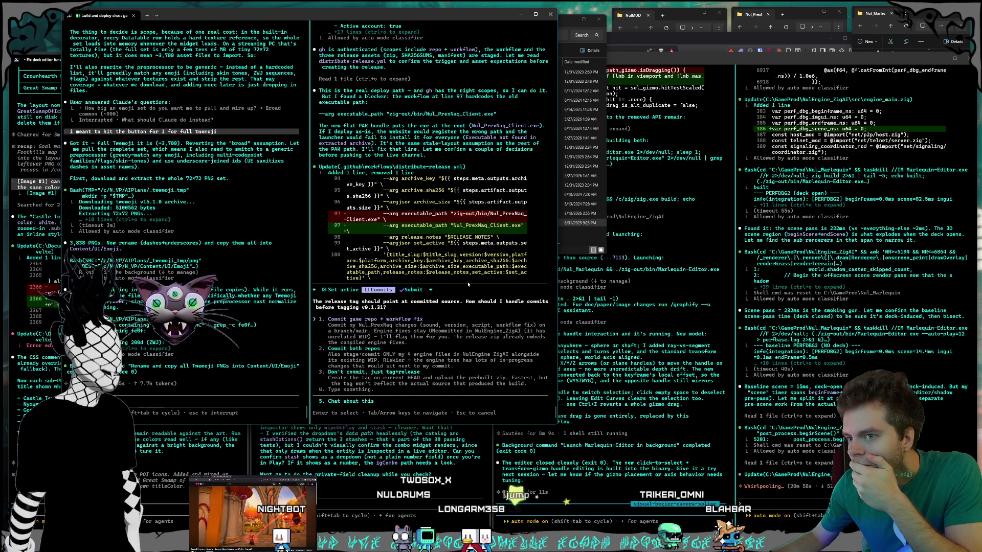
key(Return)
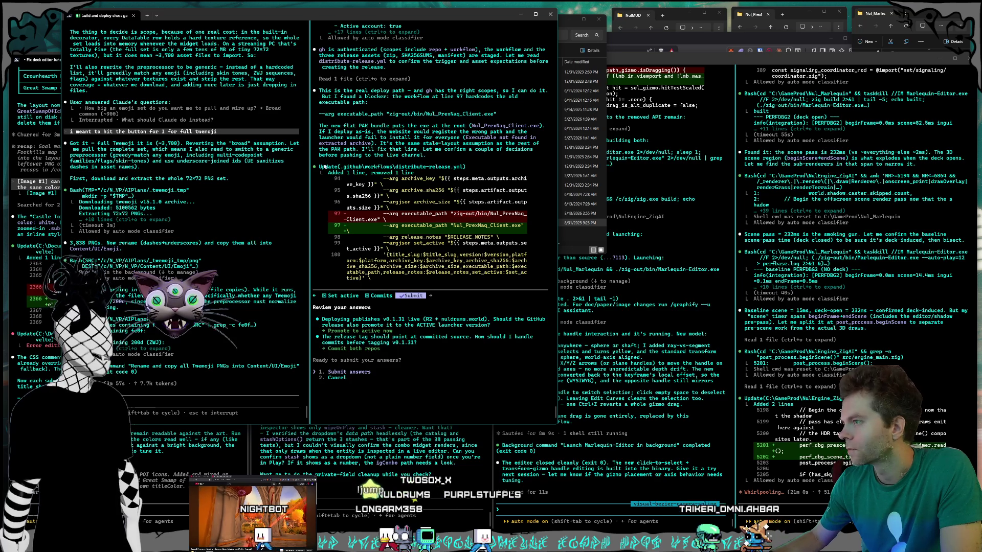
Submit the deploy answers so Claude commits the game repo and engine repo.
key(Return)
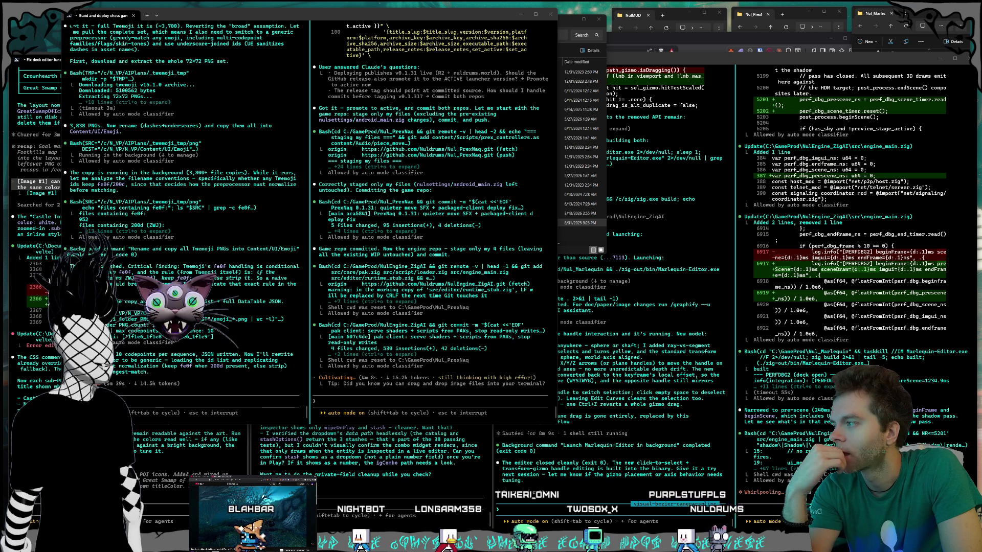
click(578, 508)
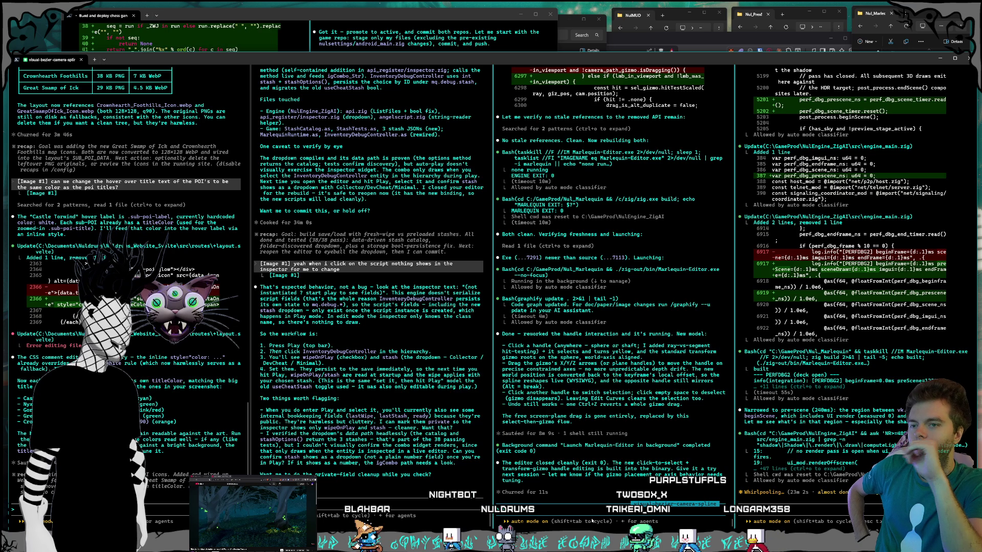
click(384, 17)
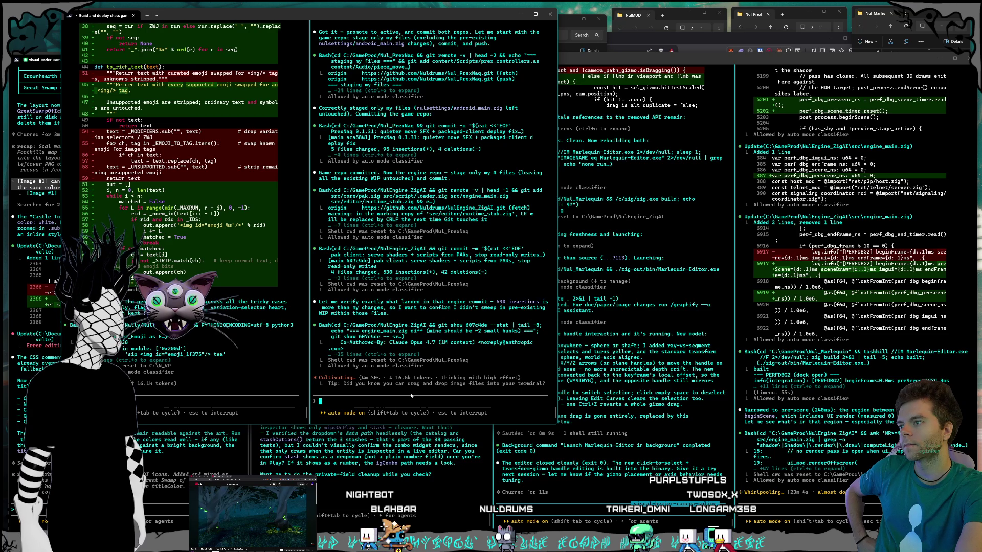
Interrupt Claude's run and send a note that engine UI rendering work may still be in flight.
text(there might be some ui rendering work on the engine)
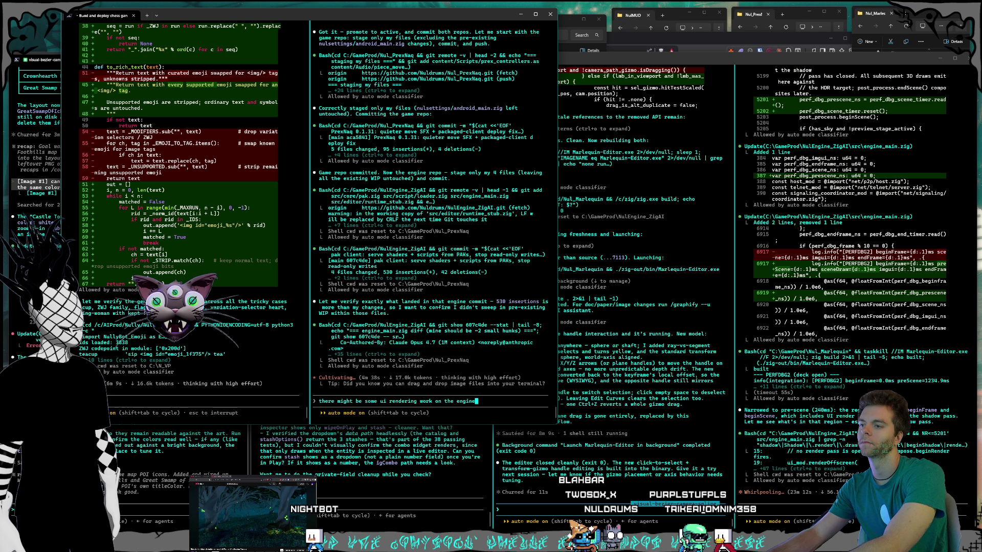
text(flight actually)
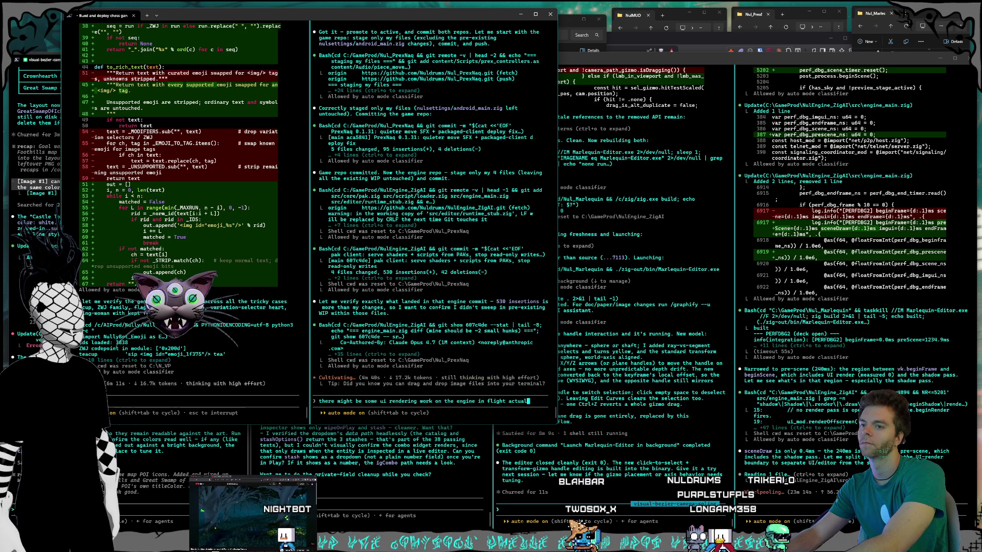
text( we might need to wait on)
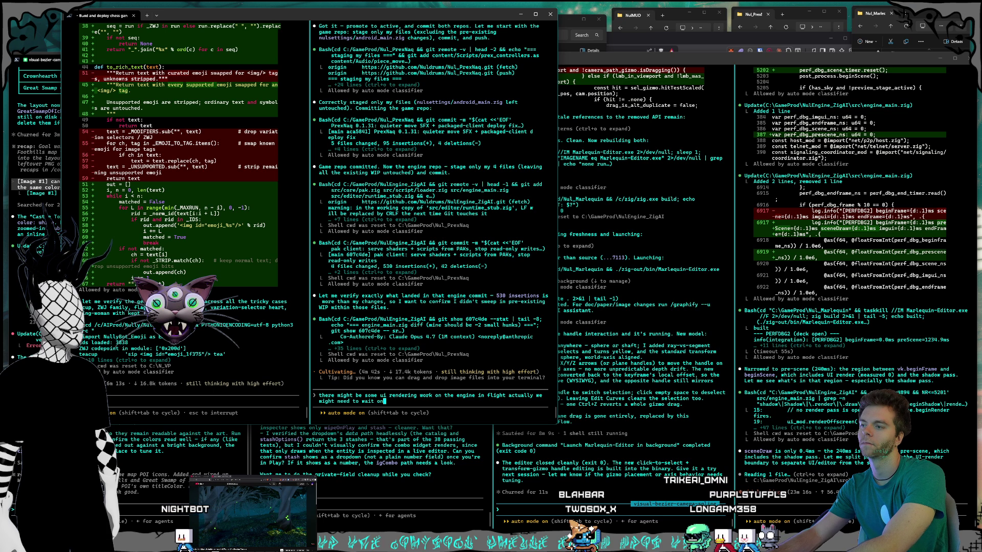
key(Escape)
key(Return)
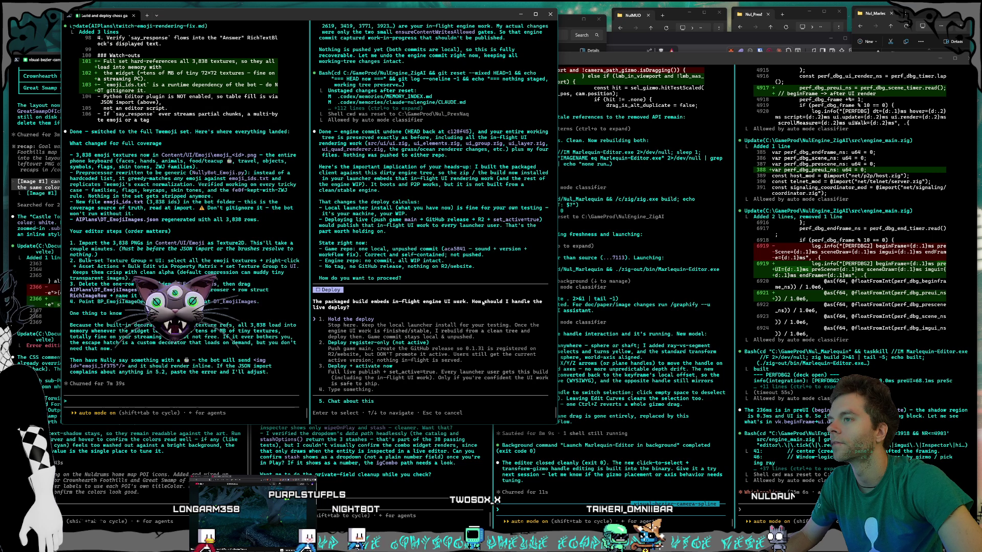
Choose 'Hold the deploy' so nothing is pushed, tagged or released.
key(Return)
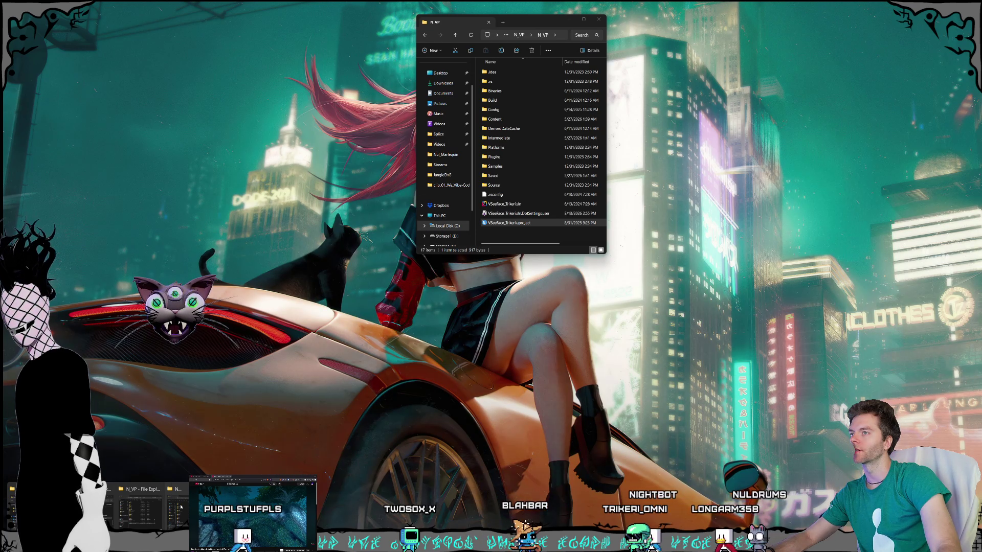
click(181, 507)
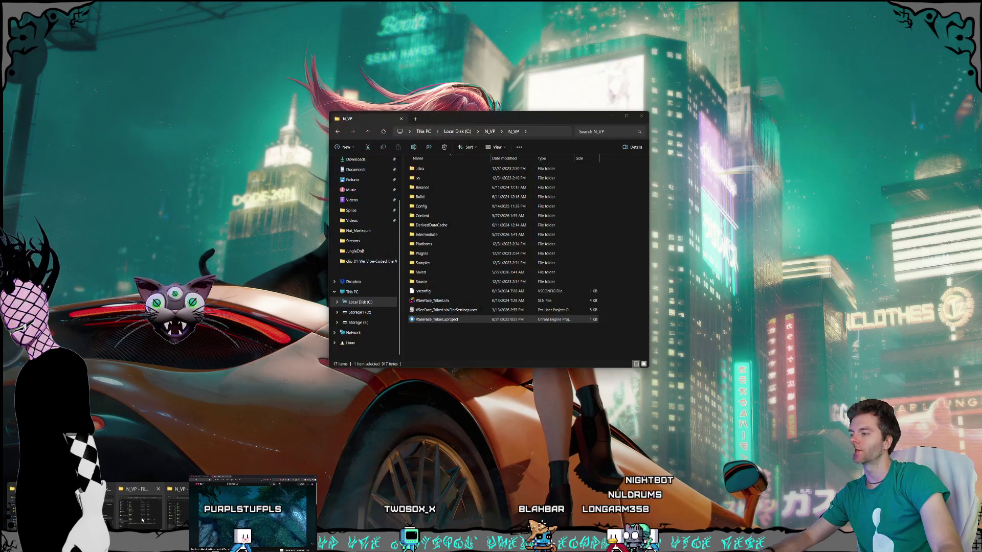
Bring both N_VP Explorer windows forward, widen one to show type and size, and reposition it.
click(143, 520)
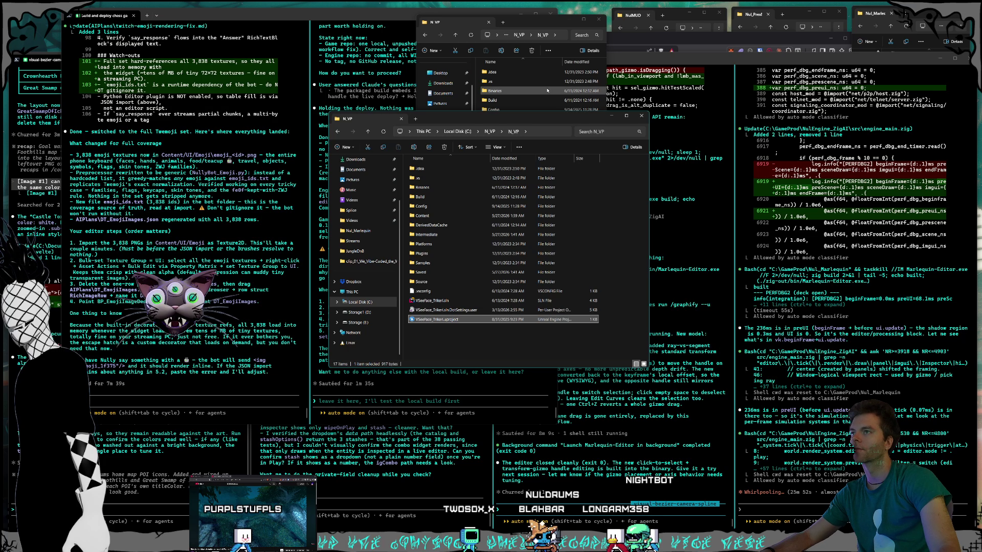
click(538, 23)
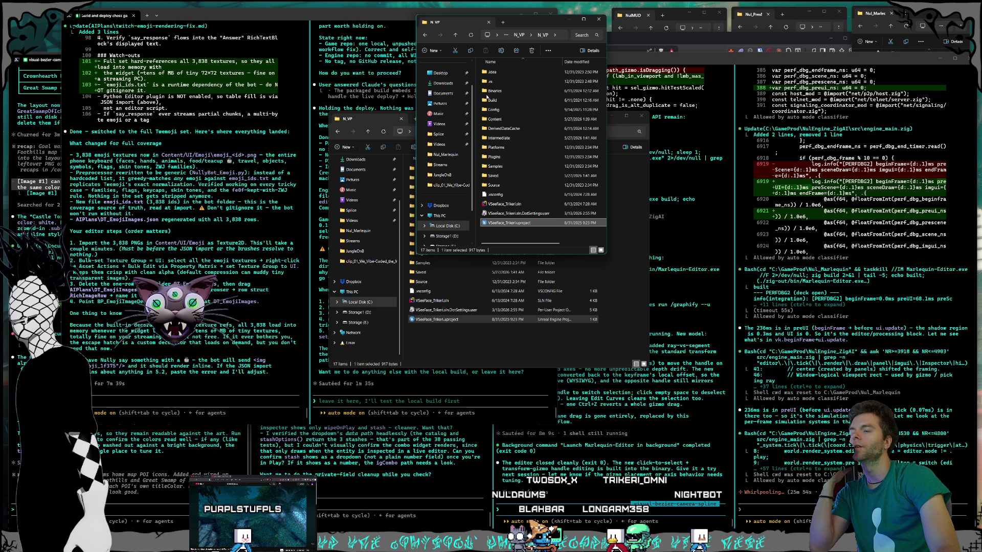
drag(607, 221, 679, 221)
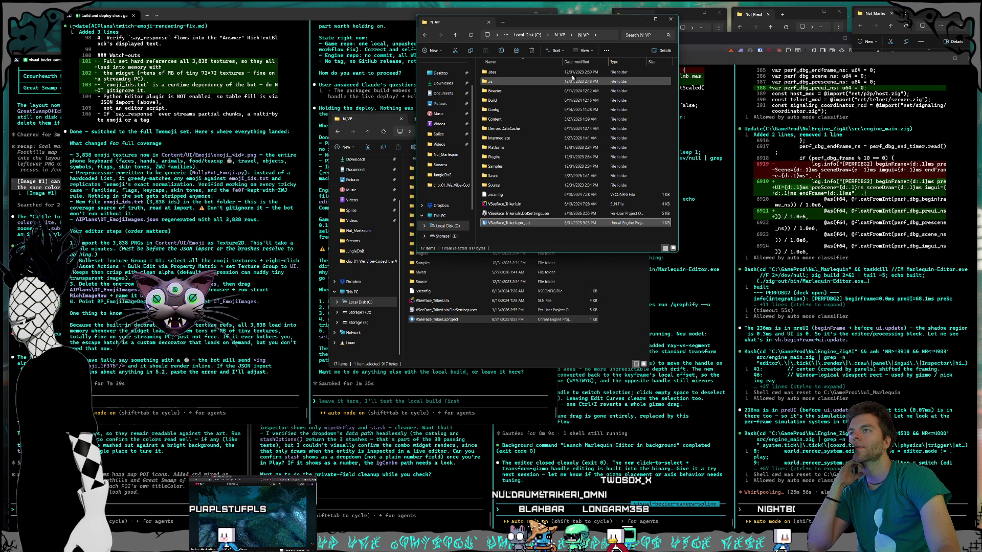
drag(541, 21, 528, 68)
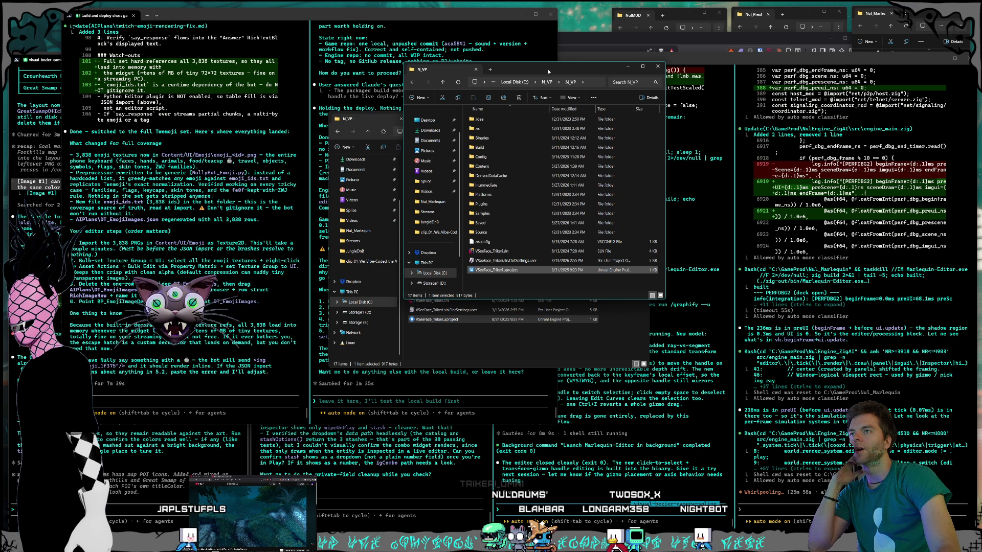
click(547, 81)
click(515, 82)
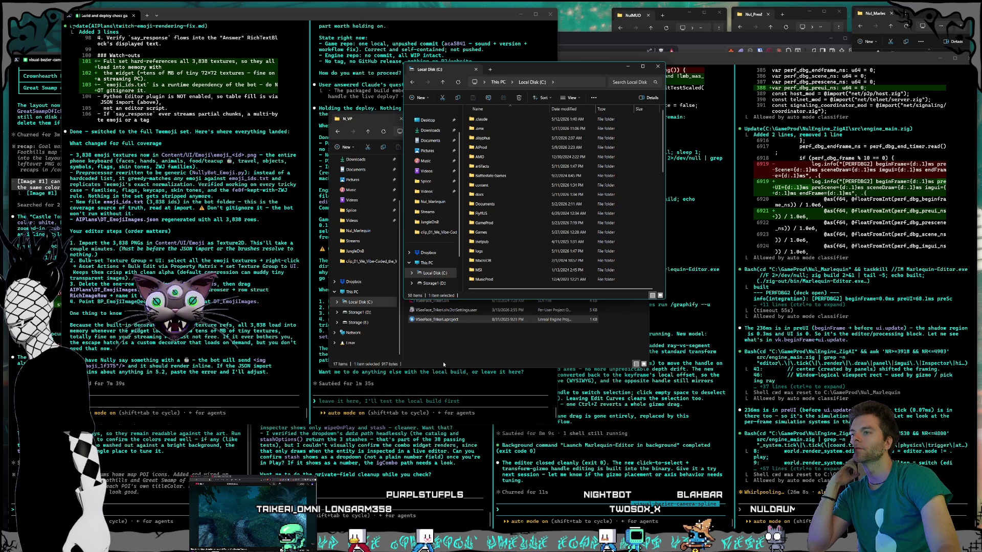
click(444, 365)
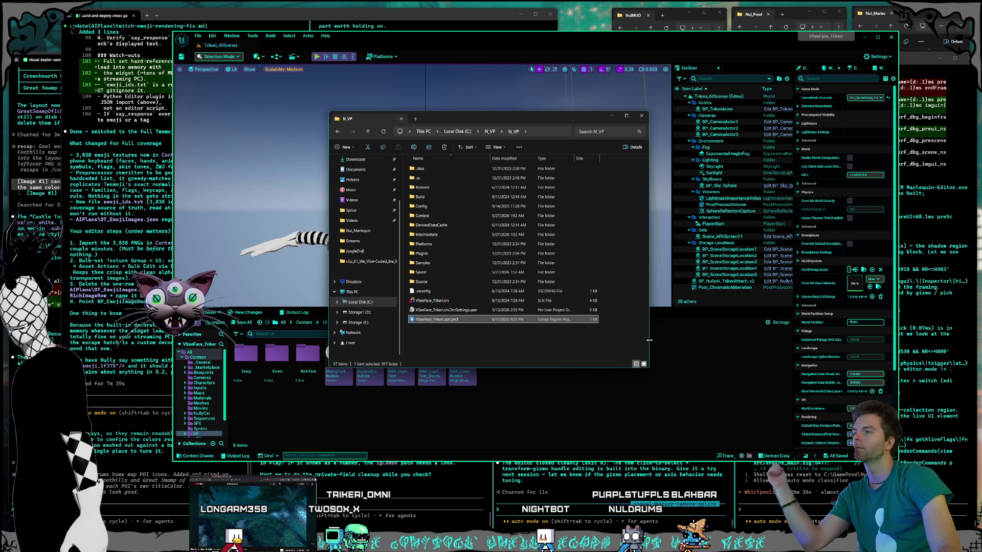
Screenshot the Unreal Editor notifications reporting emoji textures imported as normal maps.
click(710, 367)
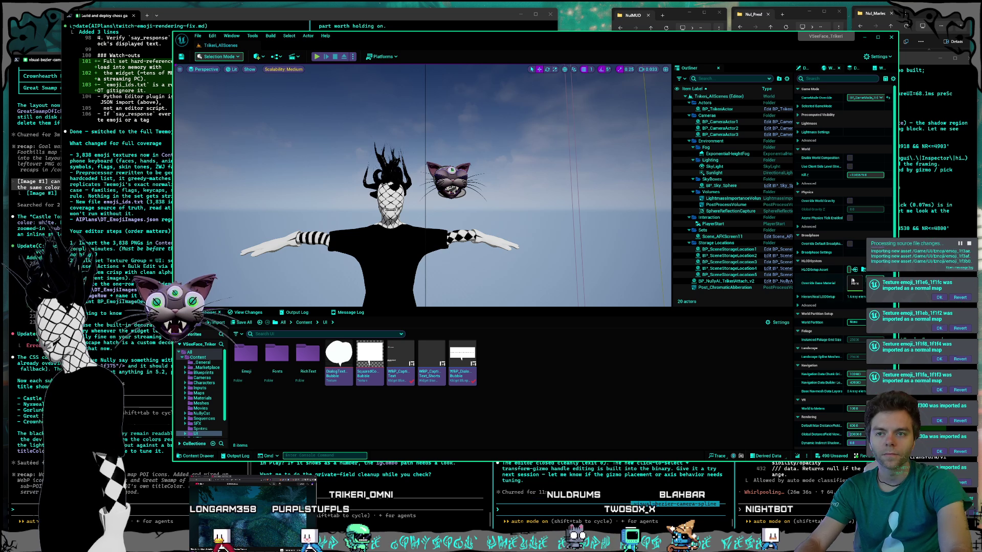
key(super+shift+s)
mouse_move(845, 244)
mouse_down()
mouse_move(980, 435)
mouse_move(869, 378)
mouse_move(972, 522)
mouse_up()
mouse_move(837, 269)
mouse_down()
mouse_move(975, 416)
mouse_move(975, 454)
mouse_up()
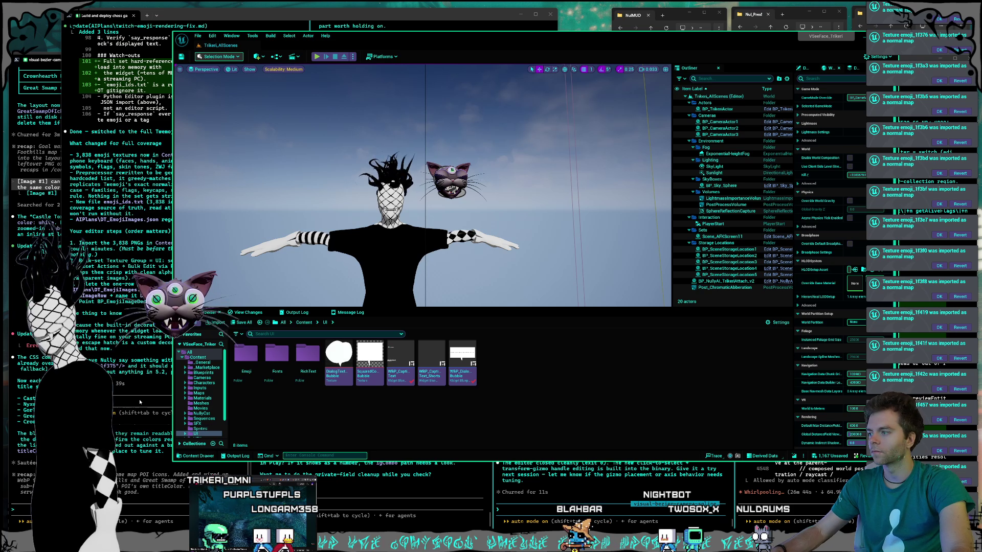
click(150, 399)
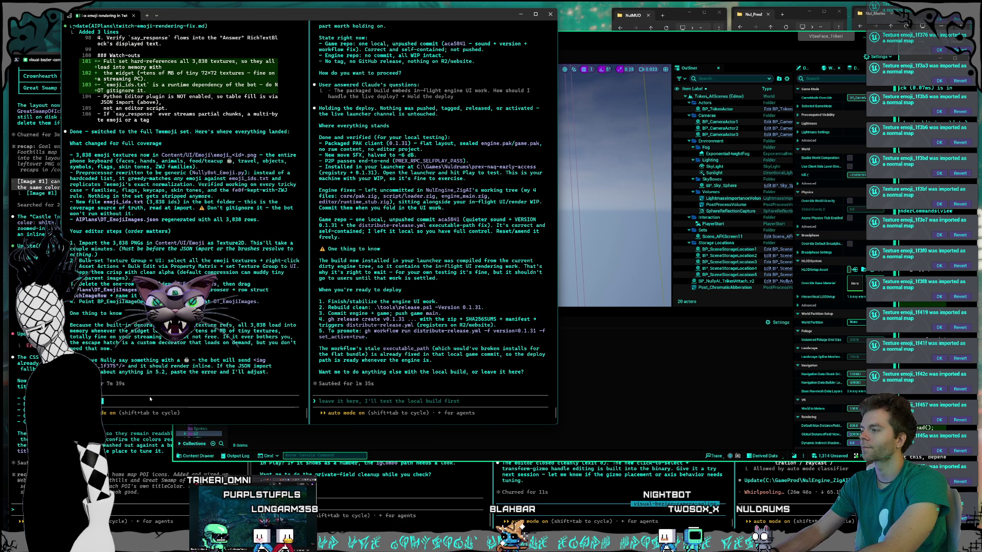
Paste the warnings screenshot and send 'A bunch of them got imported as normal maps'.
key(ctrl+v)
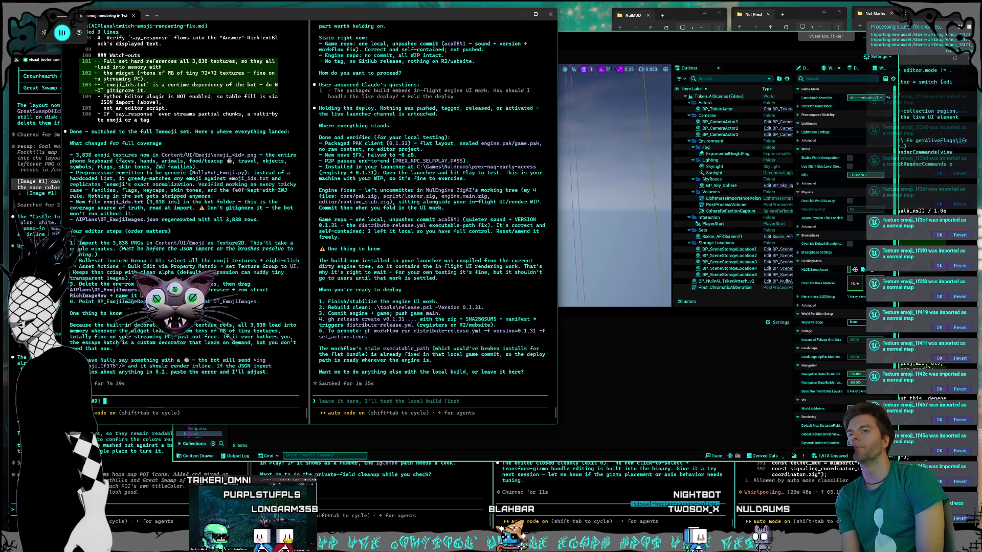
text(A bunch of them got imported as normal maps)
key(Return)
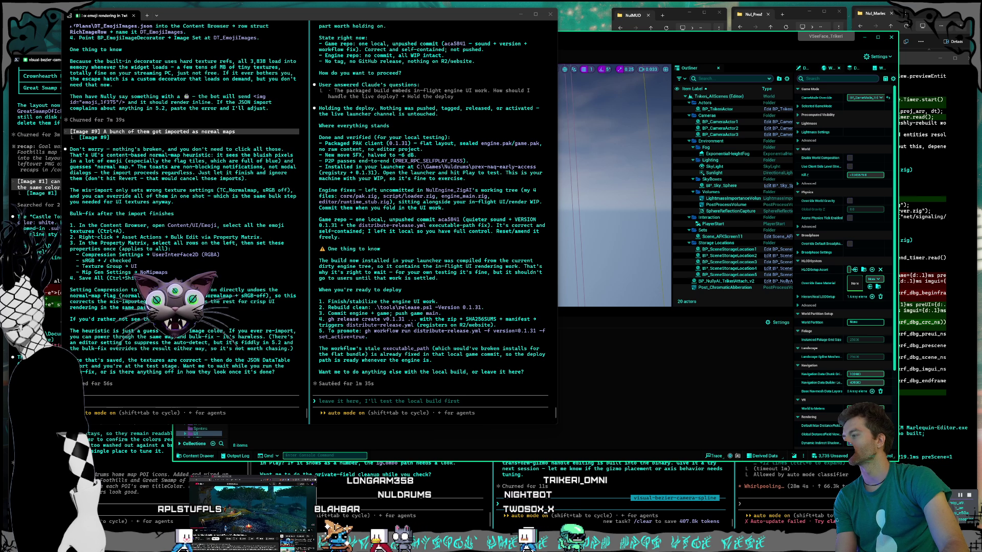
Switch from the Claude terminal to Unreal Editor with Alt+Tab.
key(alt+Tab)
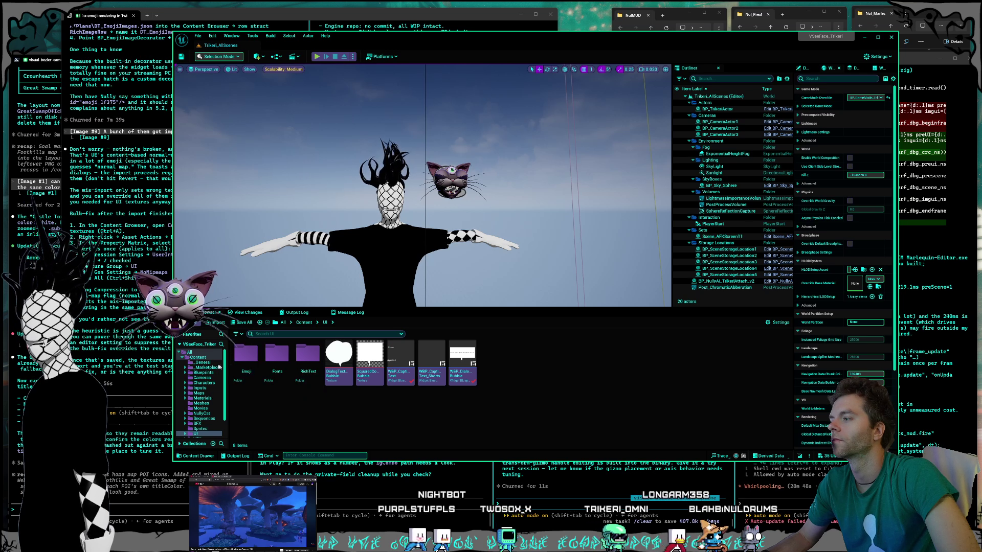
Load the Nully_PromoScreen level from the Content Browser's Maps > Nully folder.
scroll(184, 410, down, 2)
scroll(194, 416, up, 1)
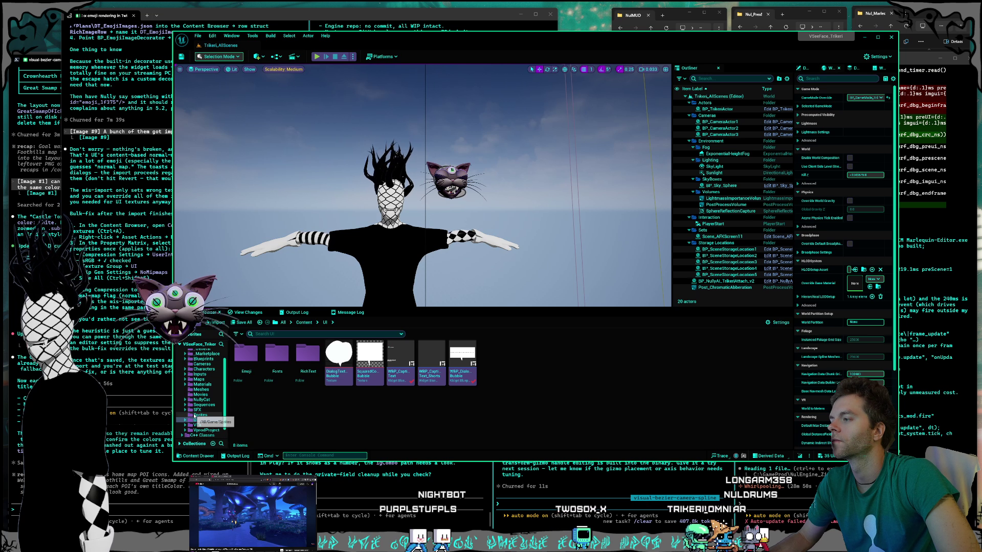
click(198, 380)
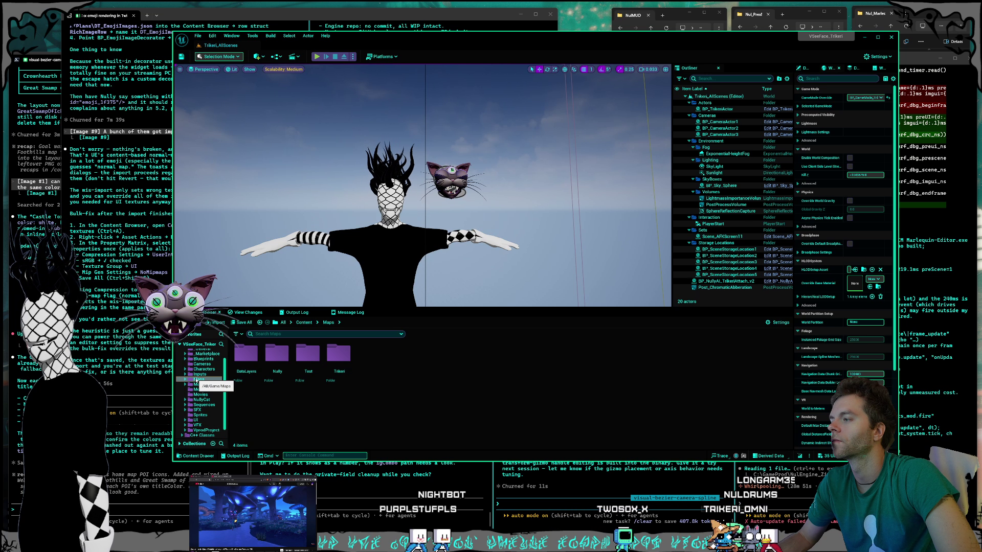
click(329, 378)
double_click(275, 373)
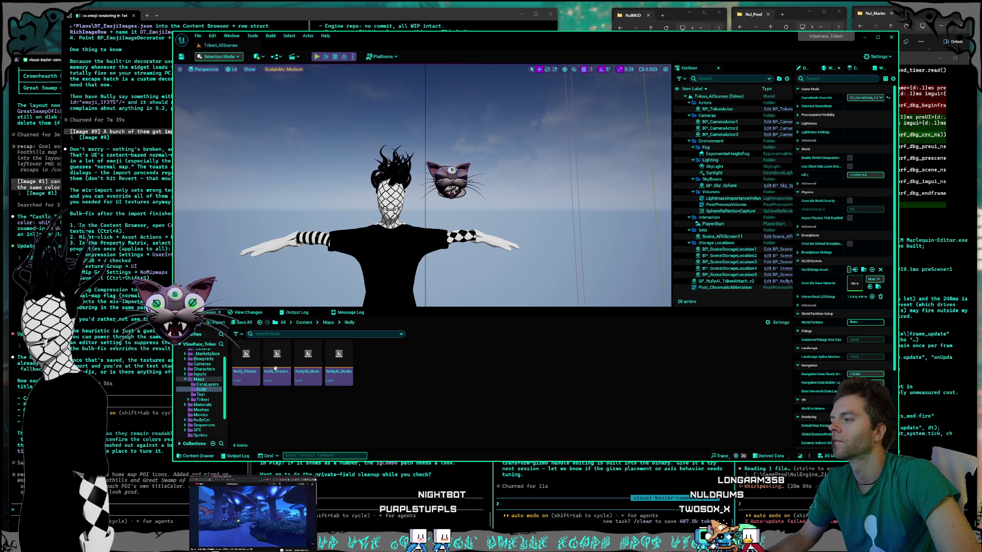
double_click(246, 368)
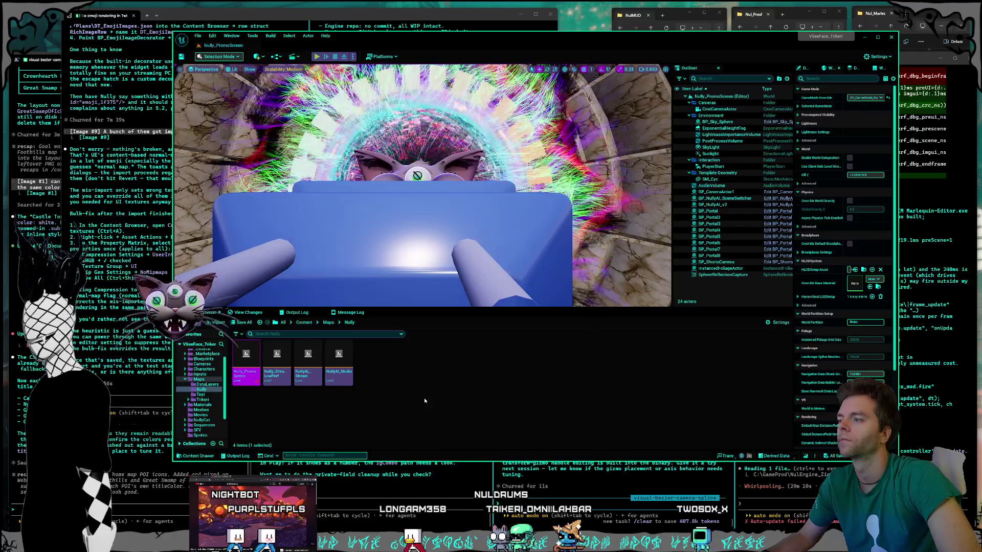
Expand the UI folder and display the RichText folder's assets.
click(425, 400)
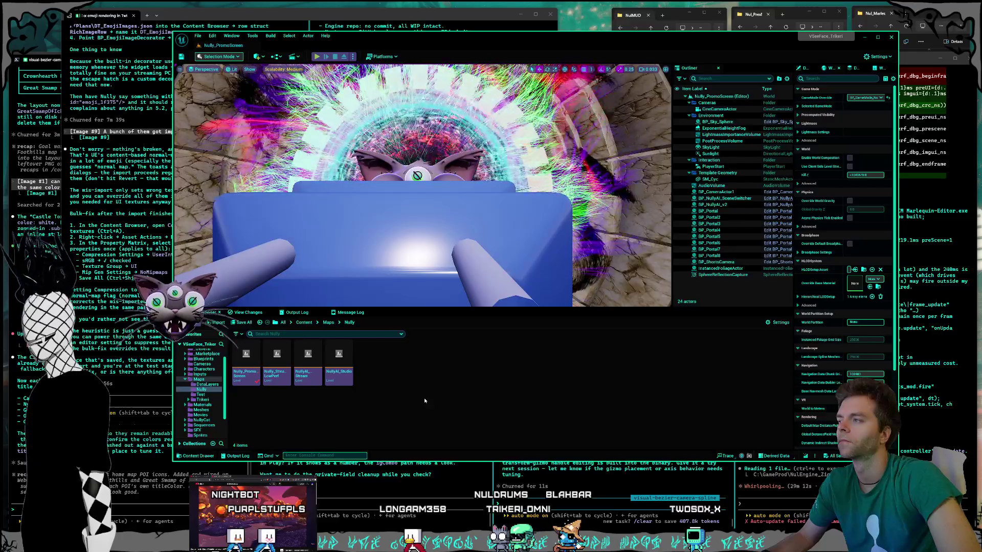
scroll(204, 405, down, 2)
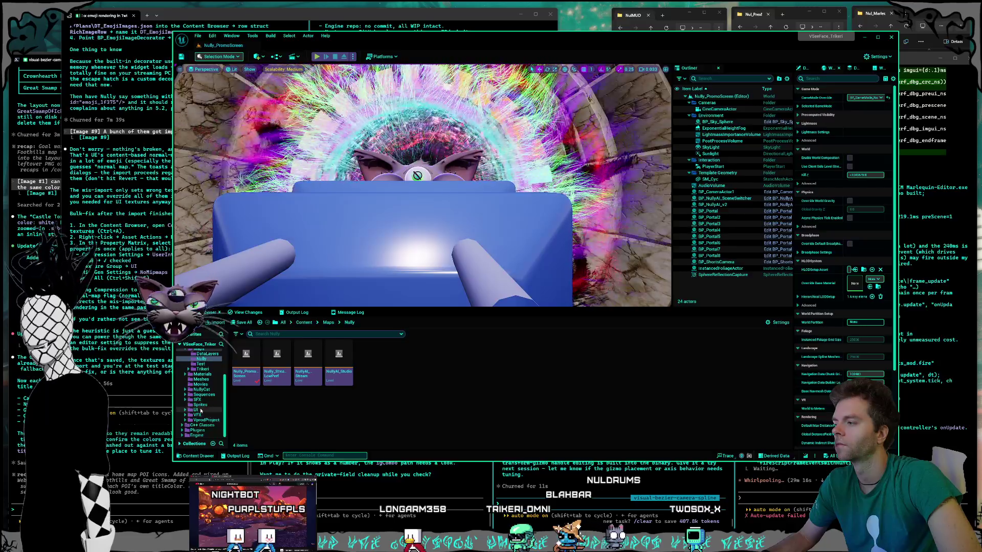
double_click(196, 410)
click(205, 425)
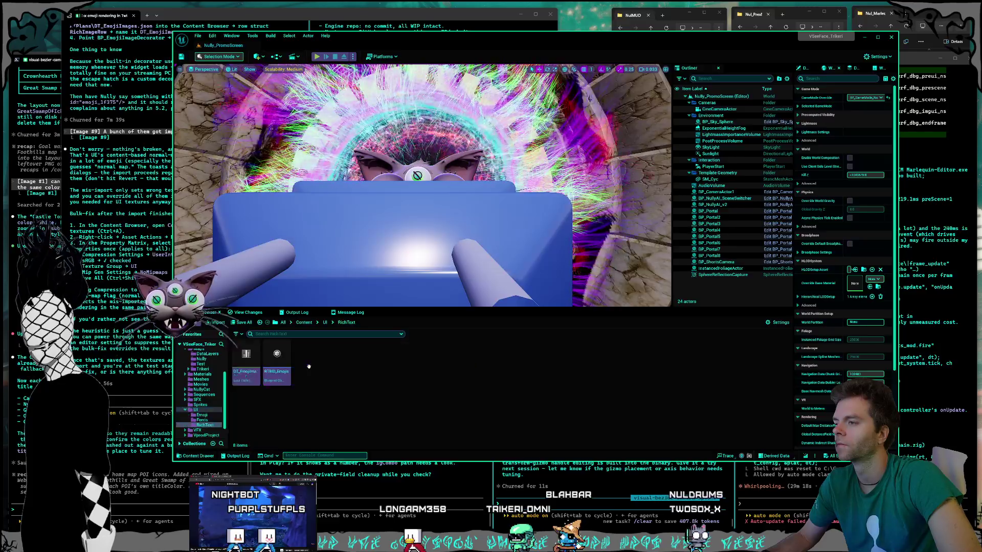
Open DT_EmojiImages, delete its placeholder NewRow, and widen the Row Name column.
double_click(247, 358)
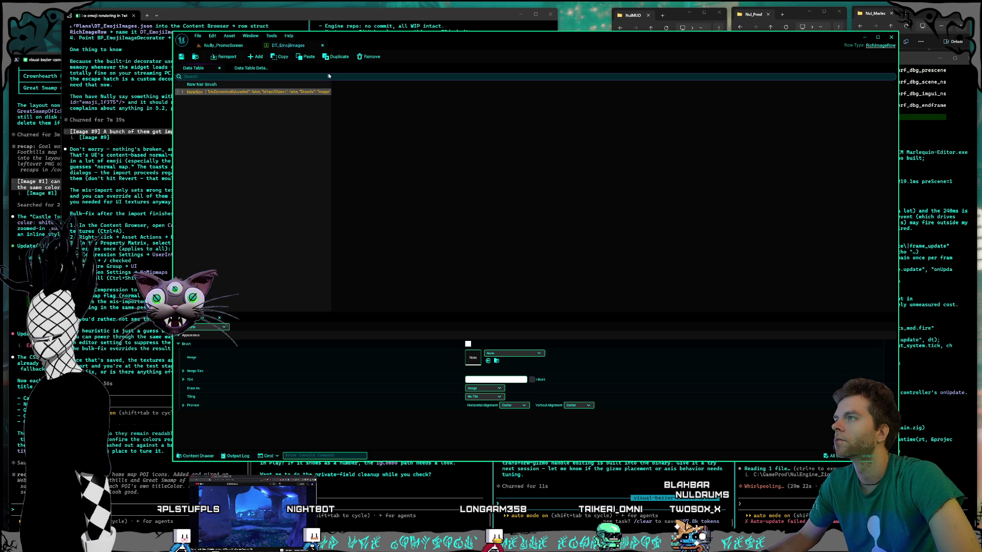
key(Delete)
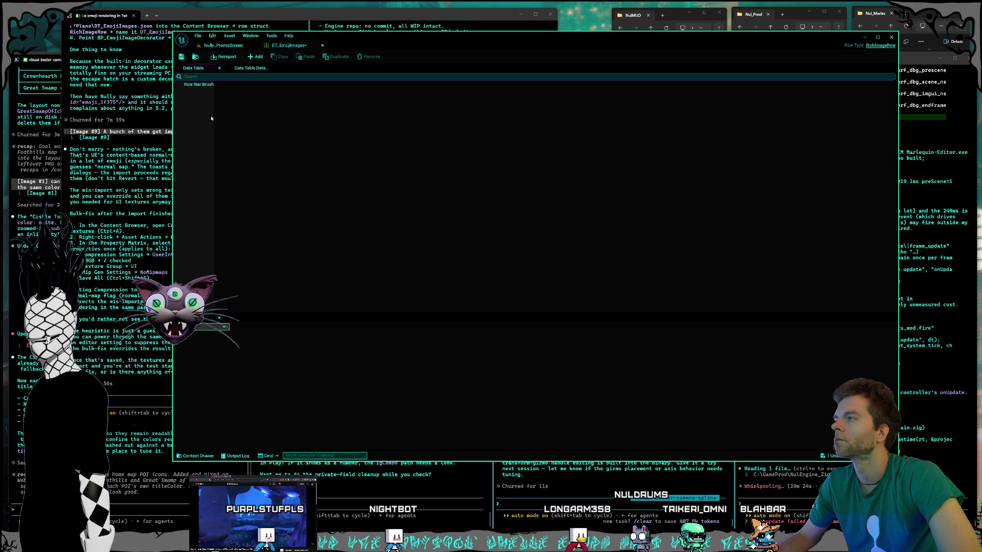
drag(213, 92, 330, 92)
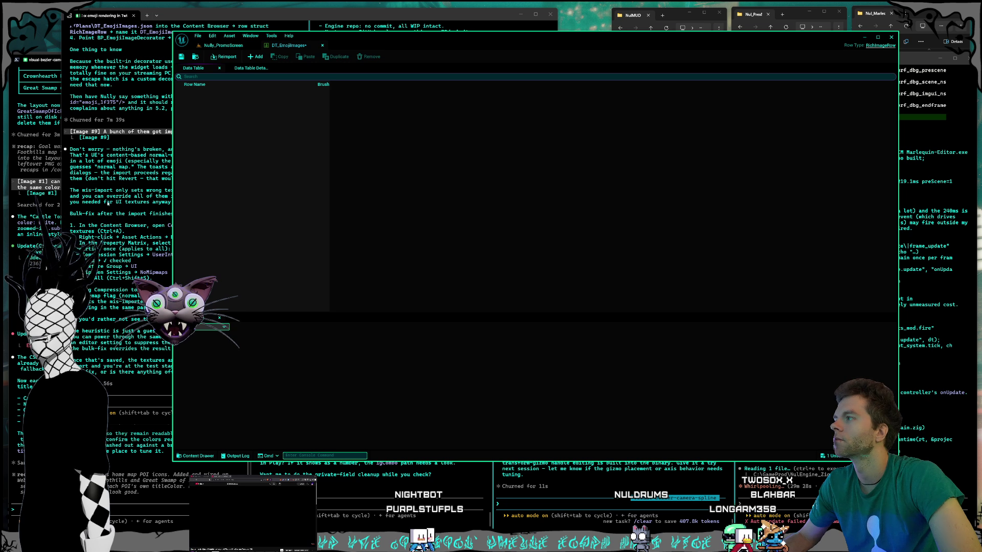
click(108, 203)
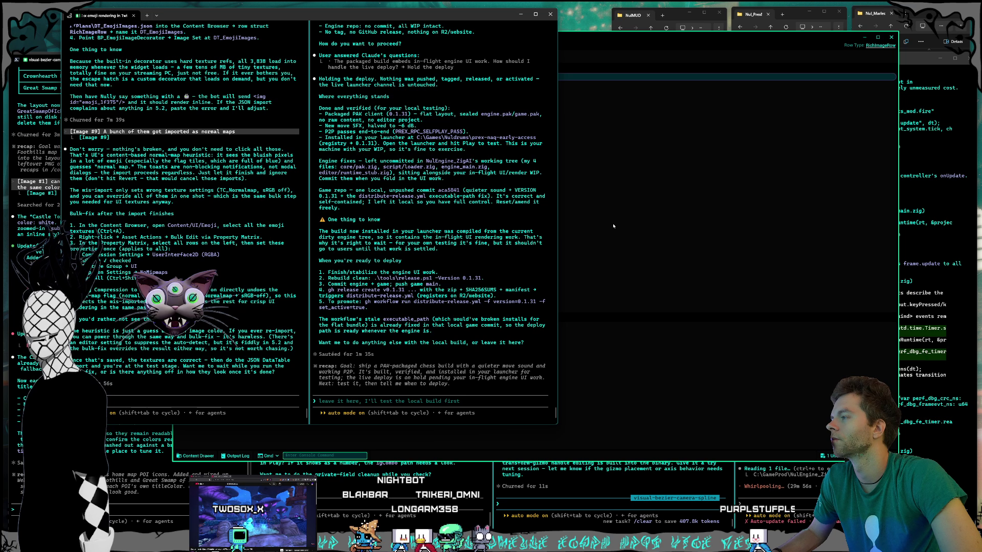
Return from the terminal to Unreal Editor's Nully_PromoScreen level view.
click(534, 46)
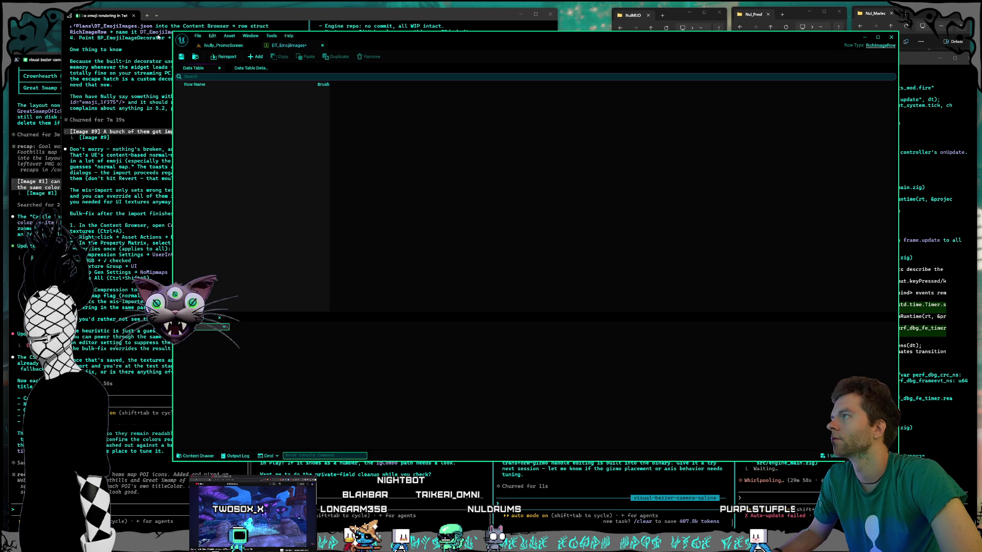
click(224, 45)
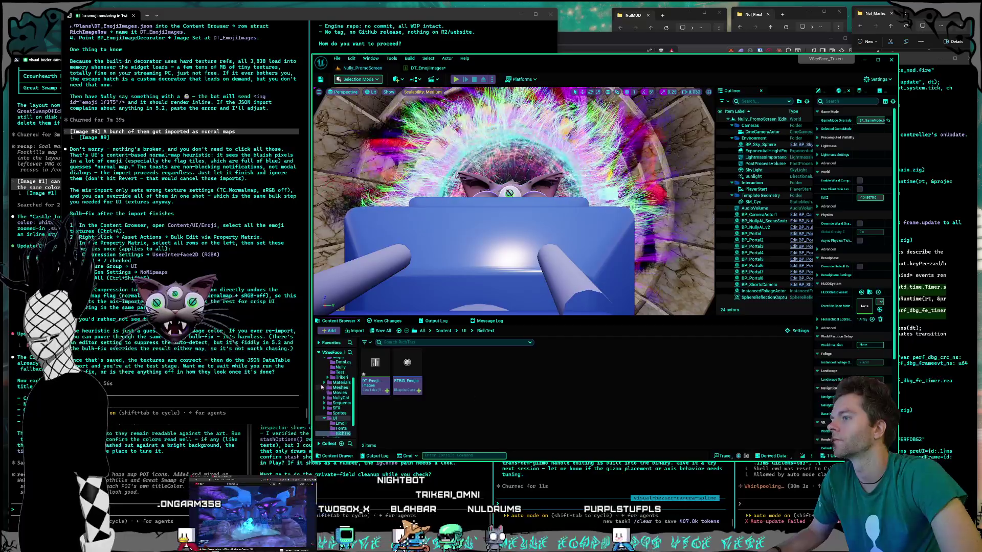
Widen the Content Browser folder tree and show the textures in the Emoji folder.
scroll(347, 398, down, 2)
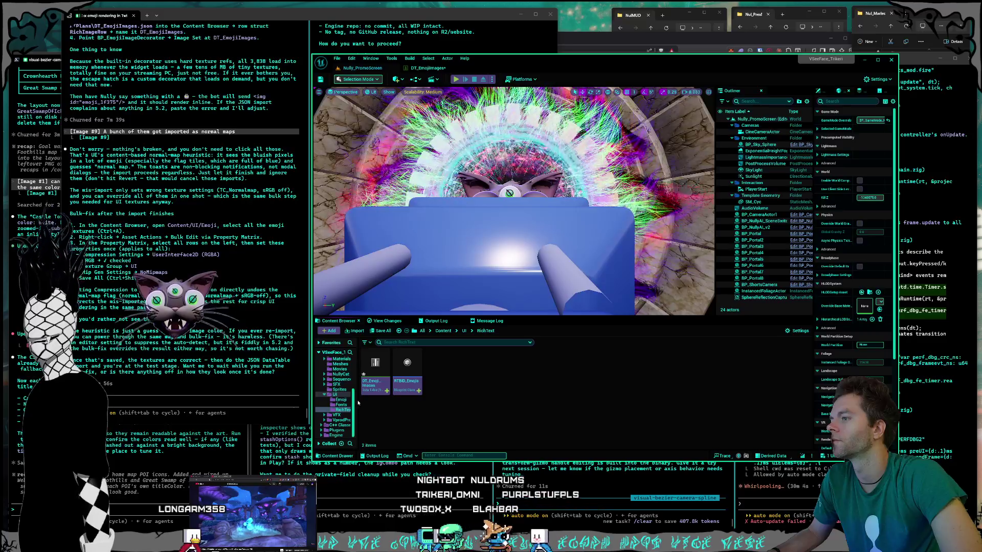
drag(353, 399, 403, 402)
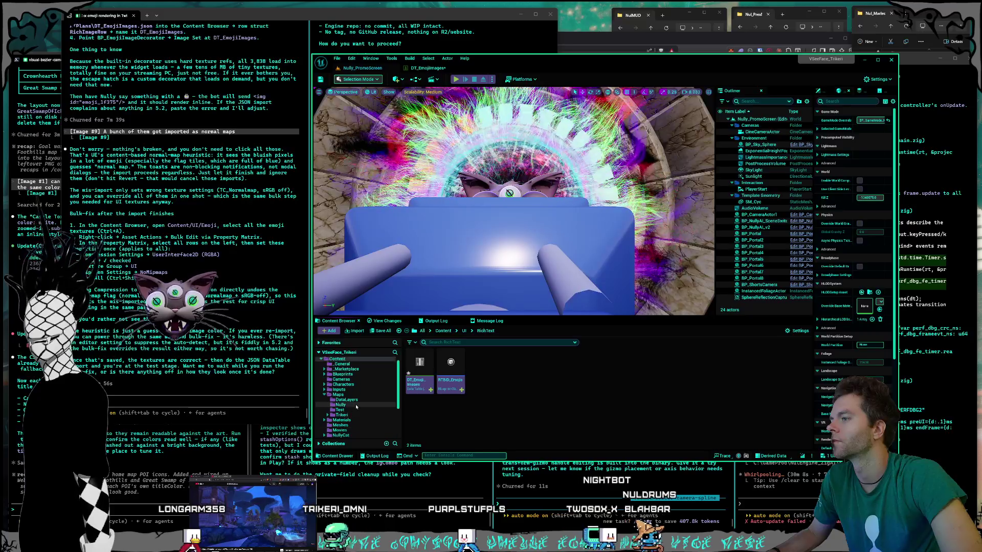
click(341, 400)
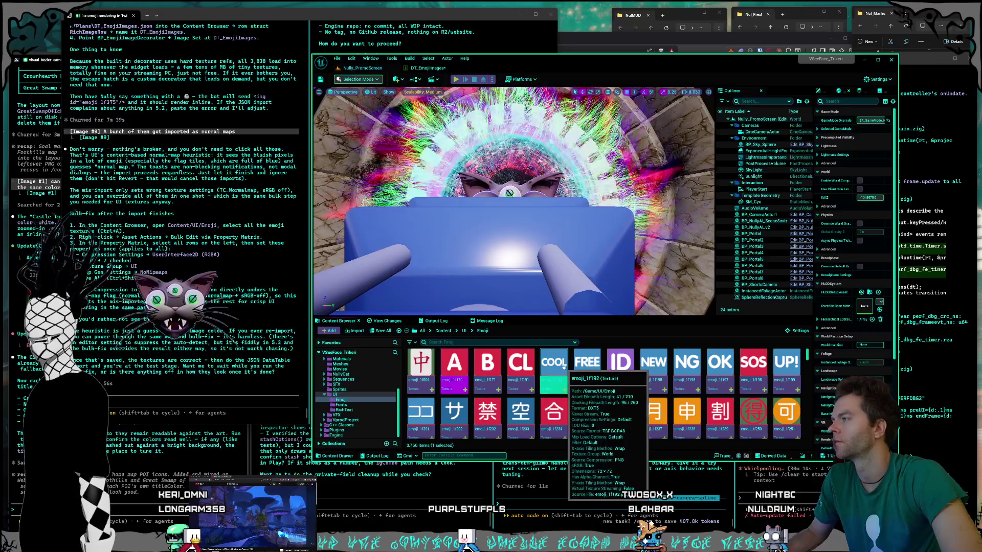
Select all 3,766 emoji textures and open them in Bulk Edit via Property Matrix.
key(ctrl+a)
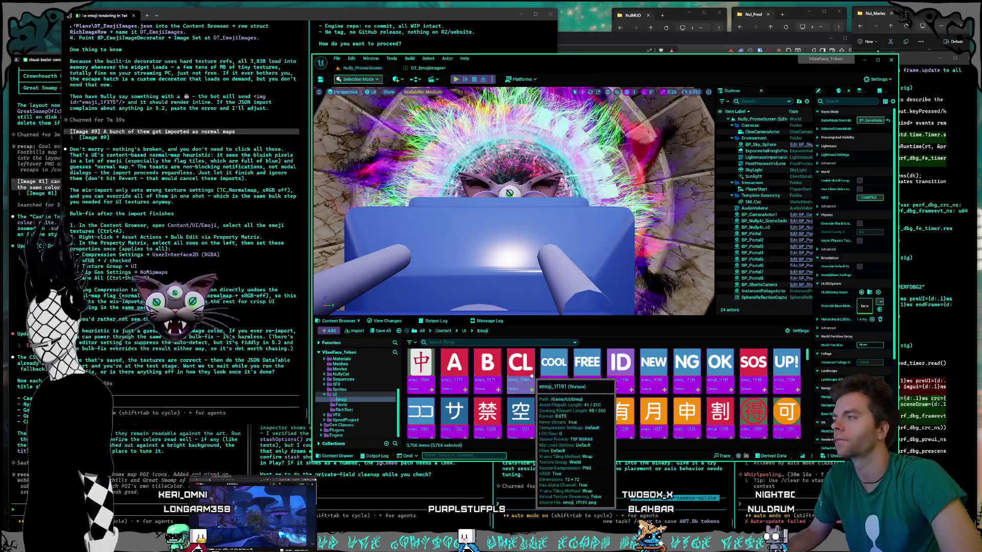
right_click(531, 378)
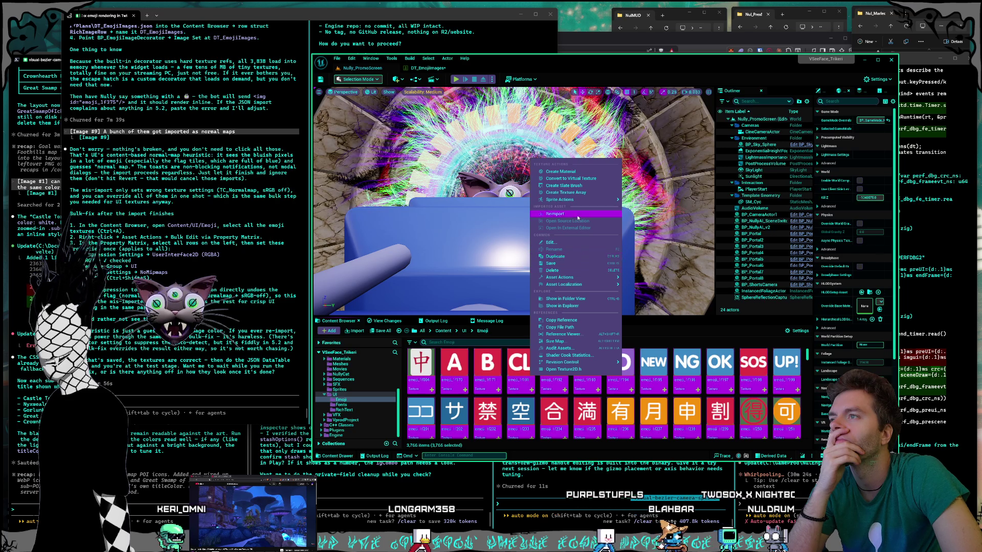
mouse_move(588, 277)
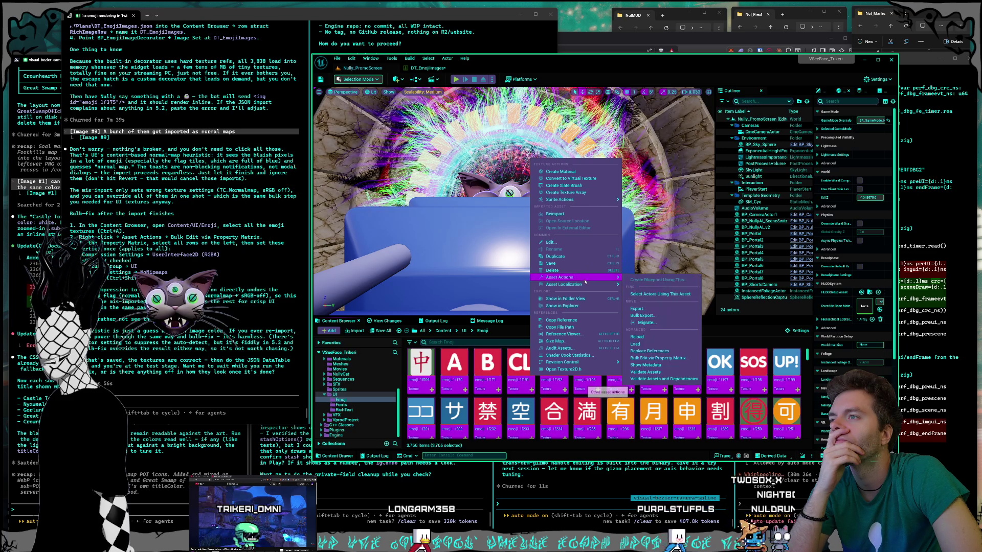
click(573, 295)
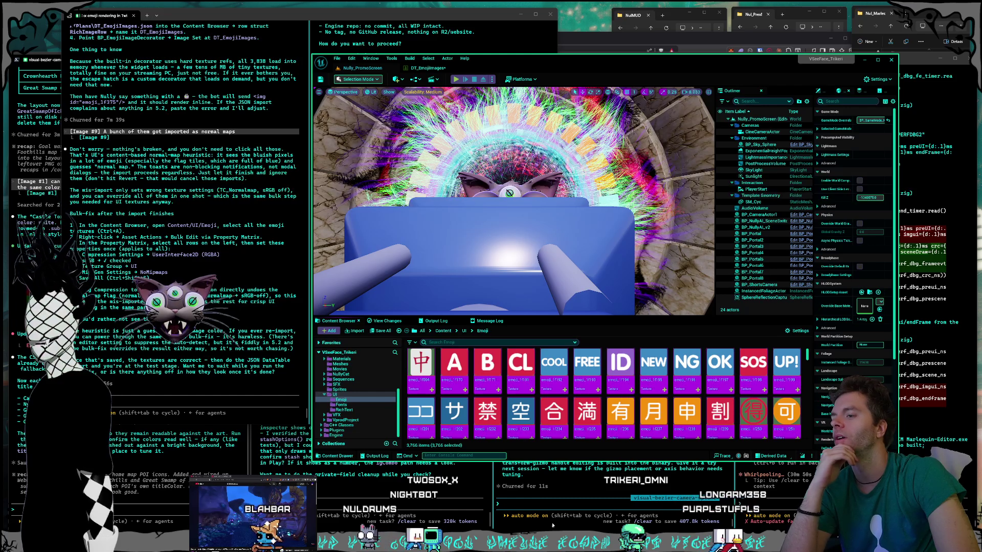
mouse_move(527, 524)
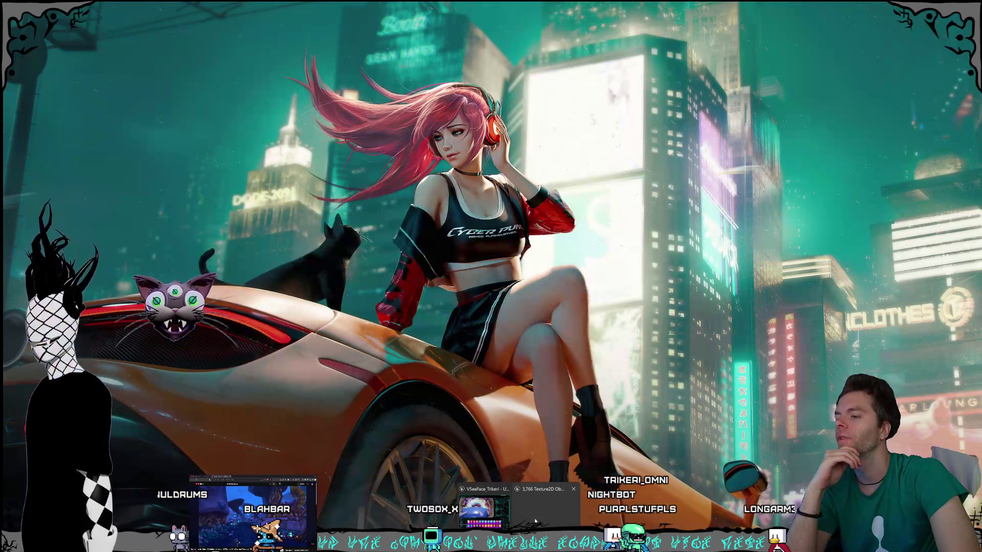
click(535, 521)
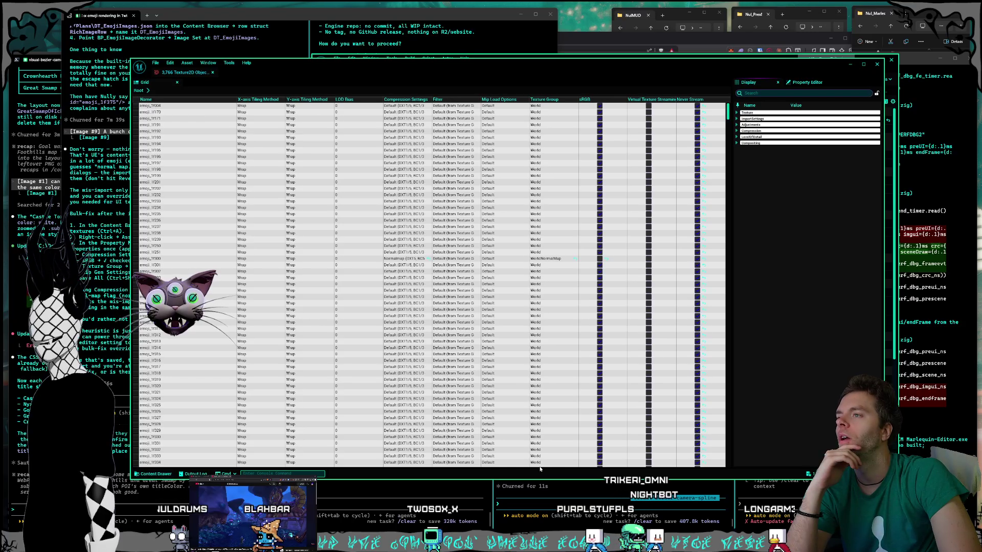
mouse_move(356, 65)
mouse_down()
mouse_move(578, 47)
mouse_move(374, 36)
mouse_up()
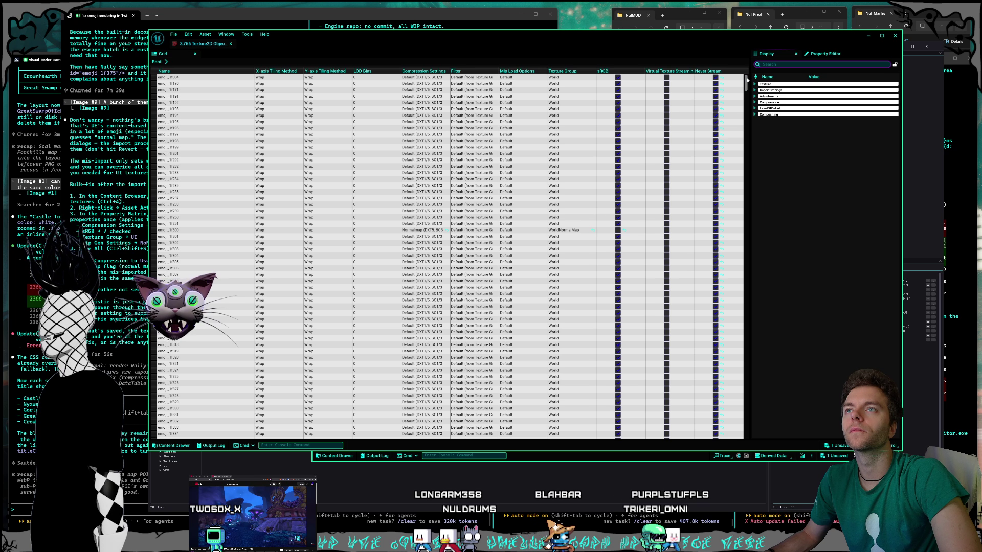
drag(750, 78, 744, 77)
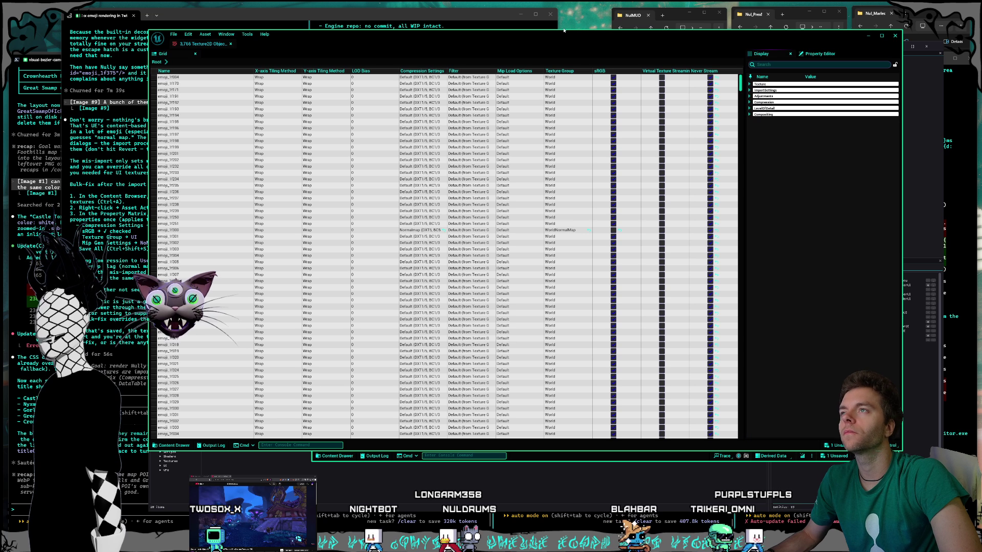
mouse_move(564, 31)
mouse_down()
mouse_move(575, 72)
mouse_move(578, 276)
mouse_move(577, 67)
mouse_up()
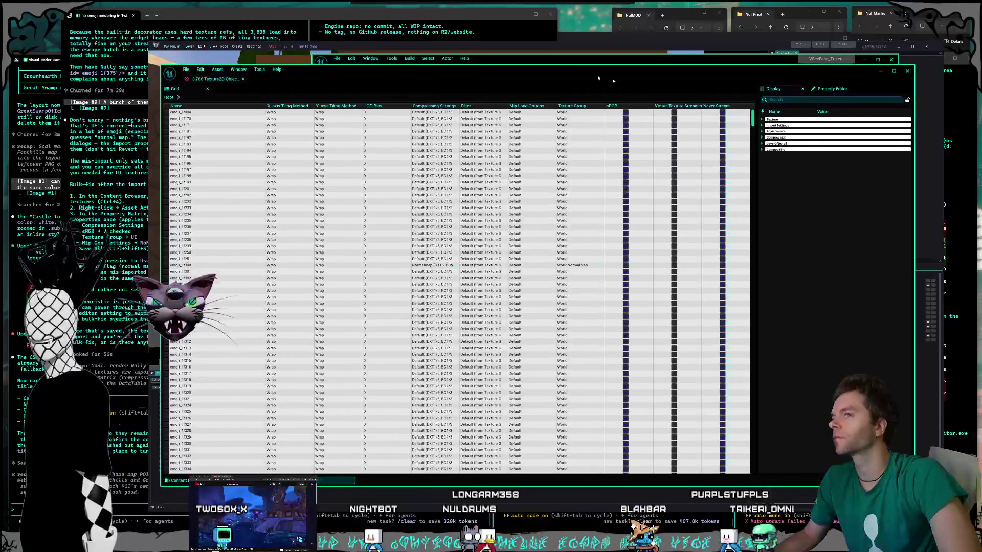
click(830, 89)
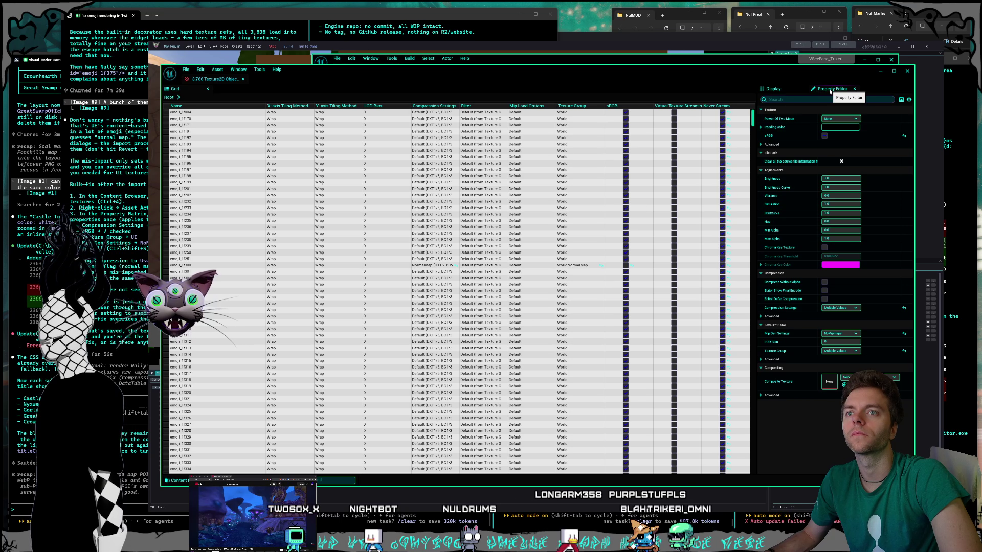
click(780, 89)
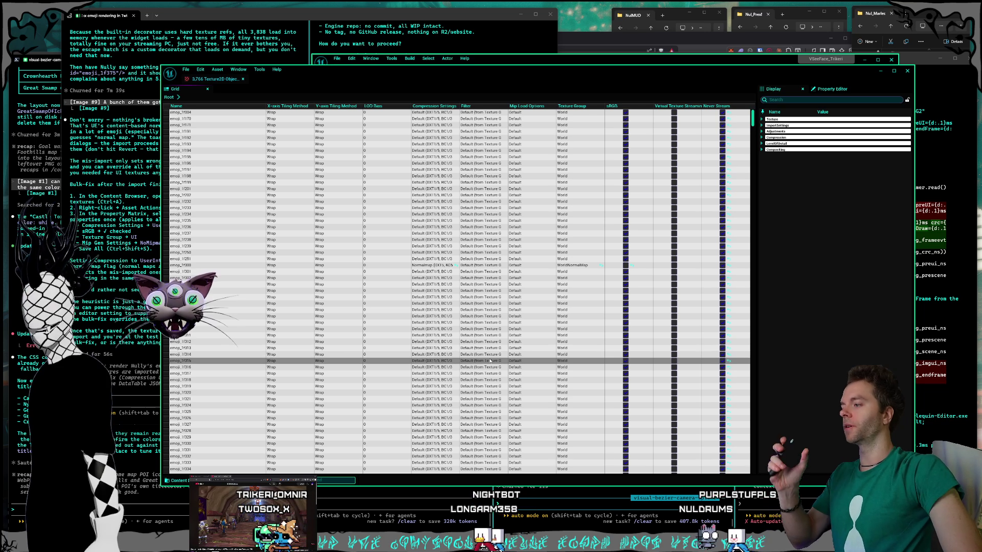
mouse_move(403, 75)
mouse_down()
mouse_move(533, 66)
mouse_move(427, 47)
mouse_up()
Set Compression Settings to UserInterface2D (RGBA) for every emoji texture in the property matrix.
click(813, 73)
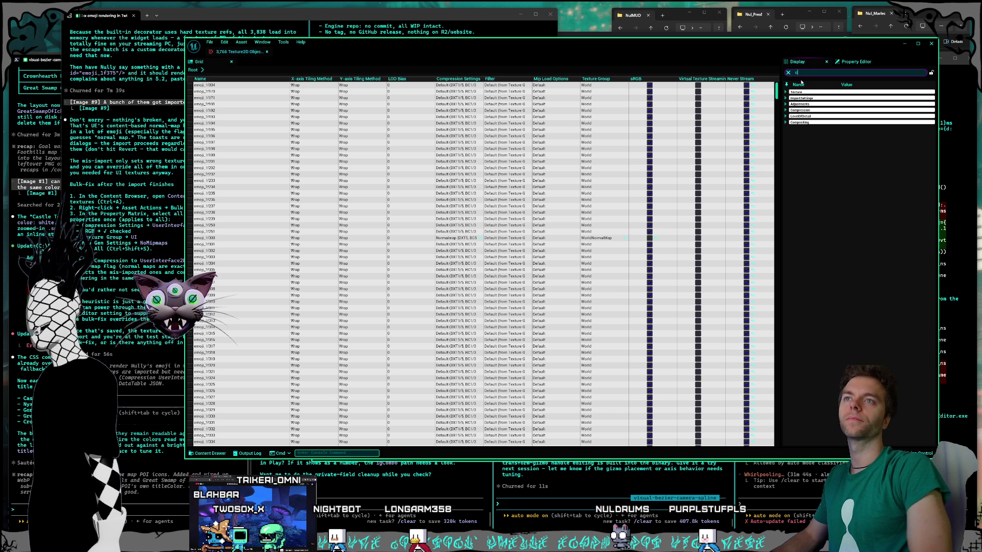
text(ompress)
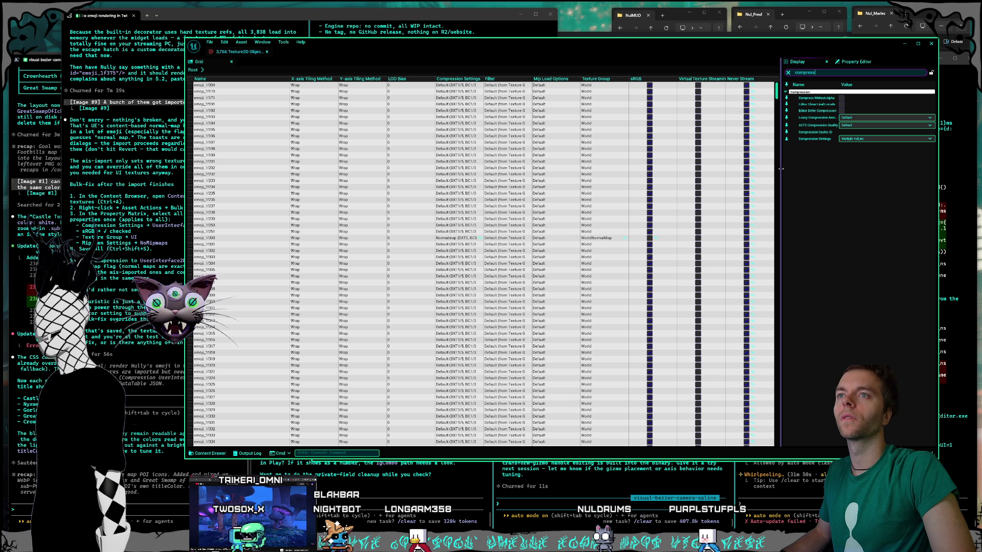
drag(781, 169, 750, 168)
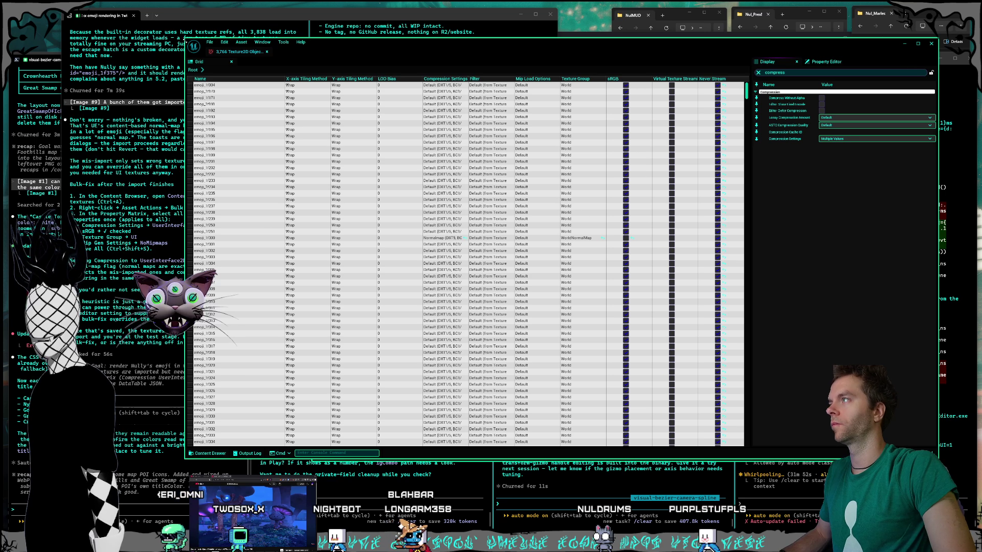
drag(185, 46, 302, 46)
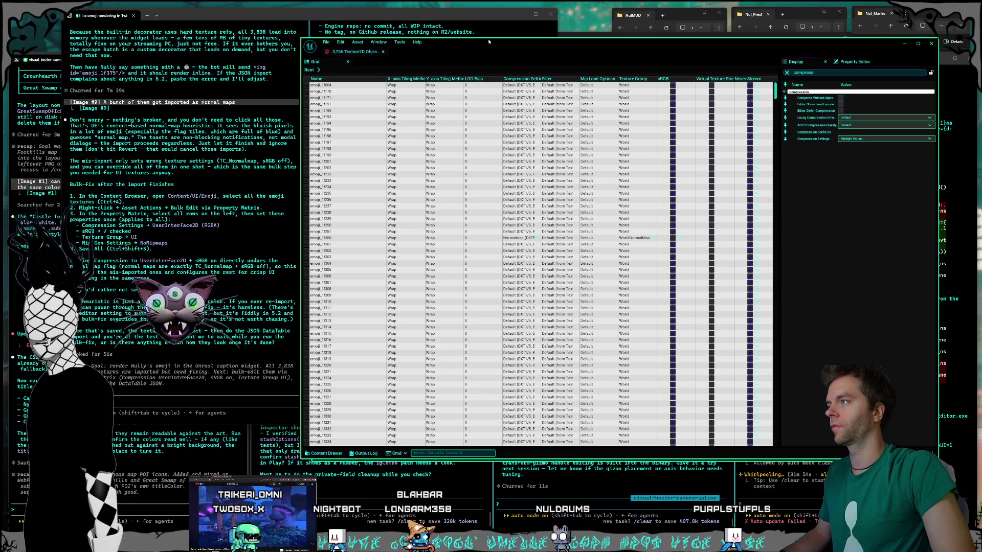
drag(489, 42, 472, 35)
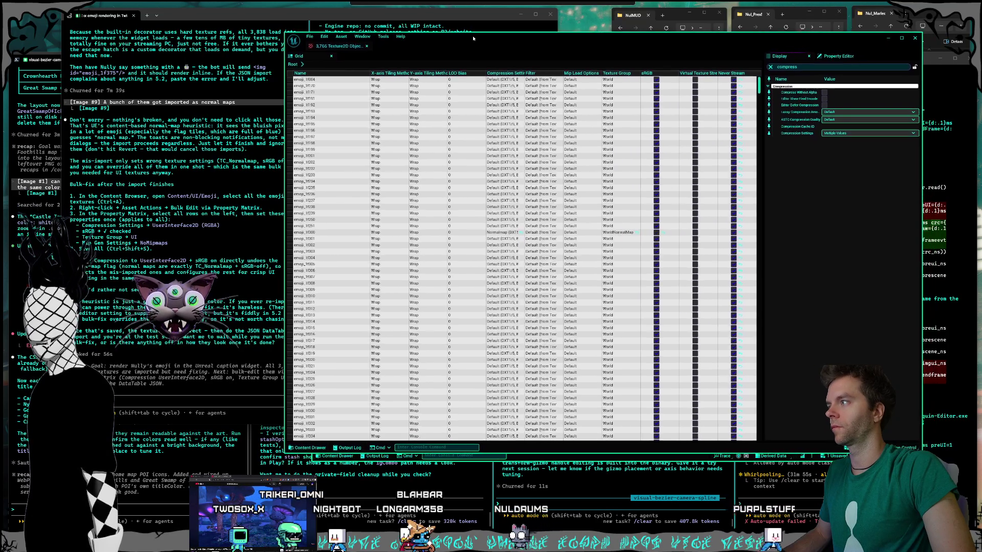
click(849, 134)
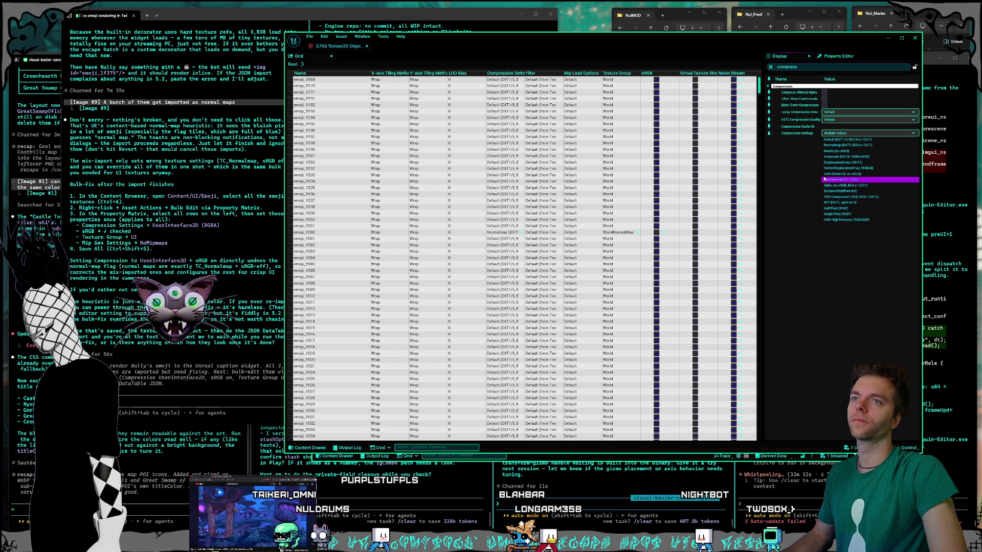
click(824, 179)
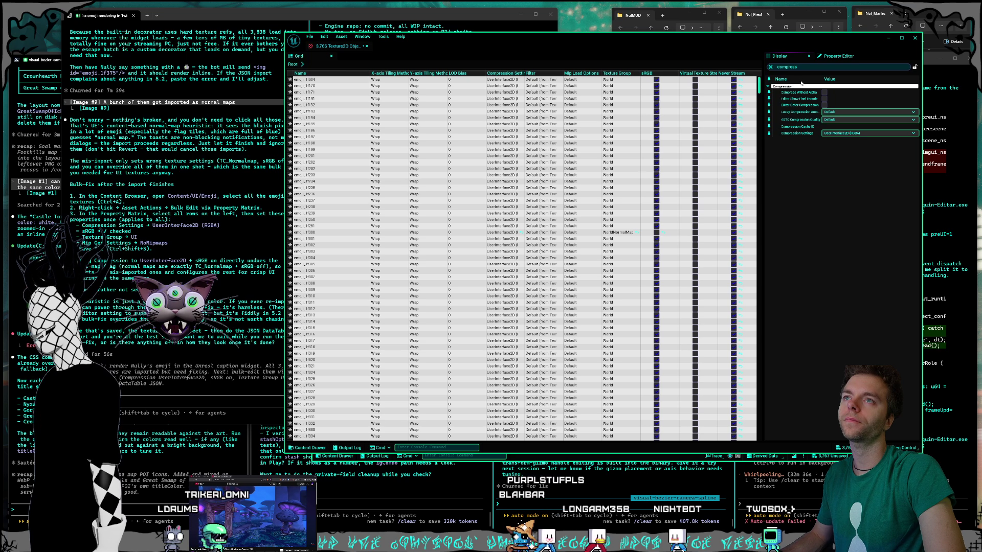
click(806, 66)
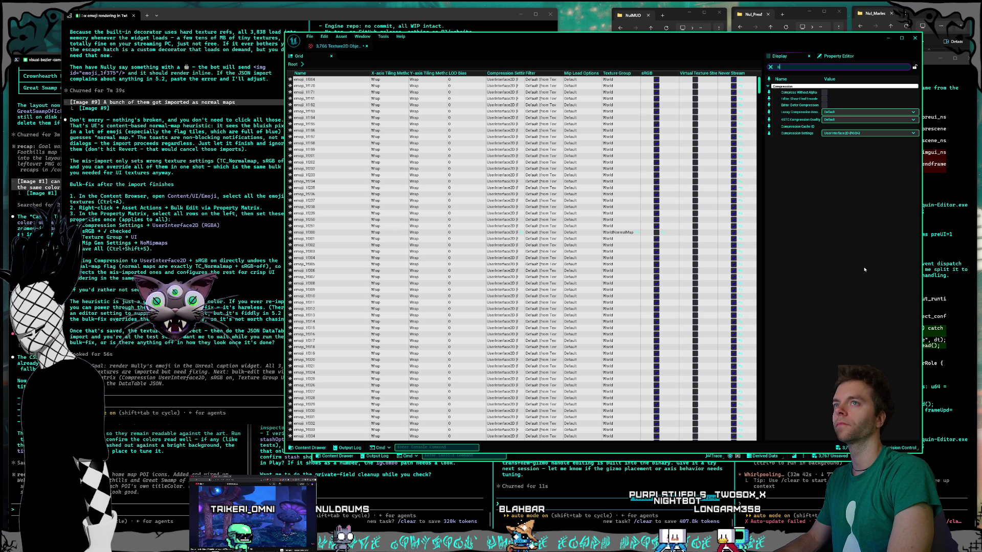
text(rgb)
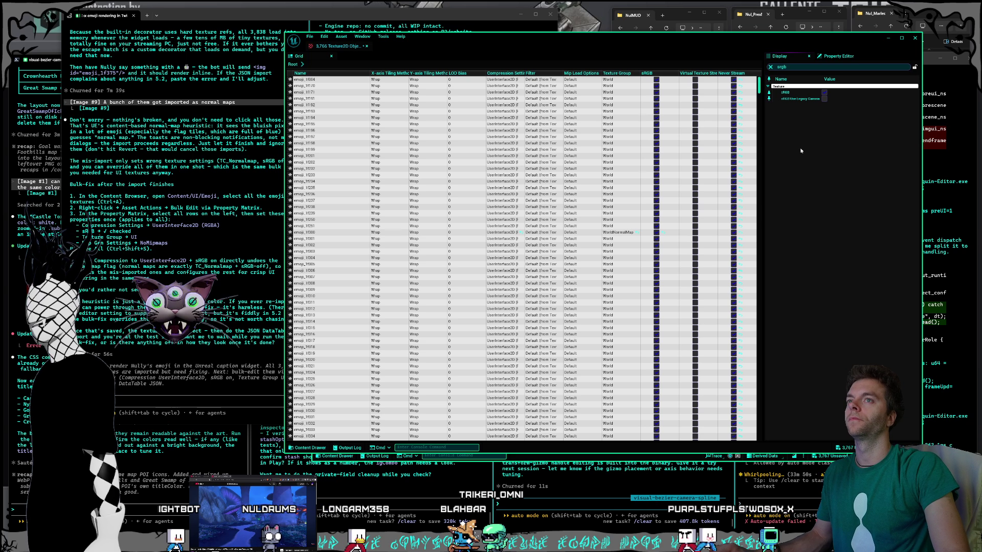
key(BackSpace)
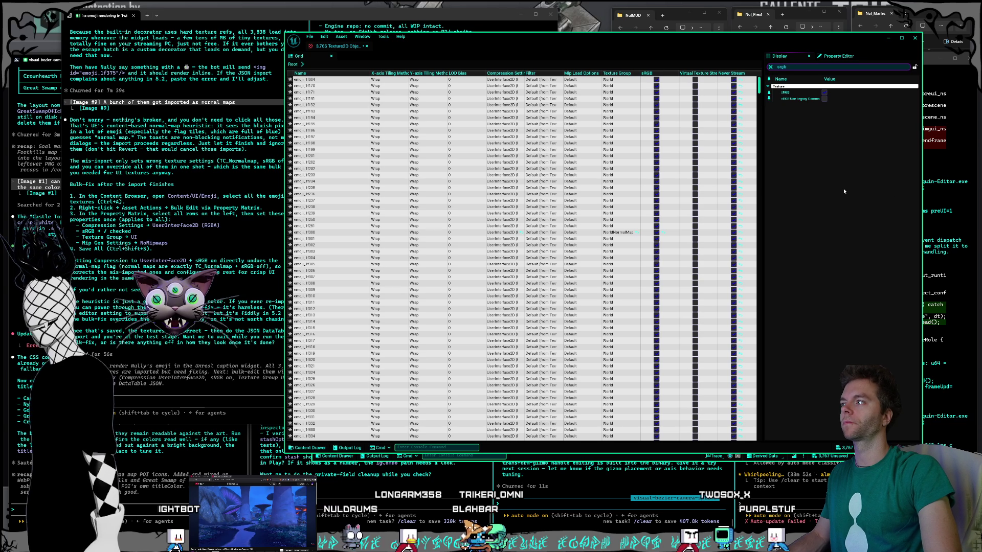
text(texture gro)
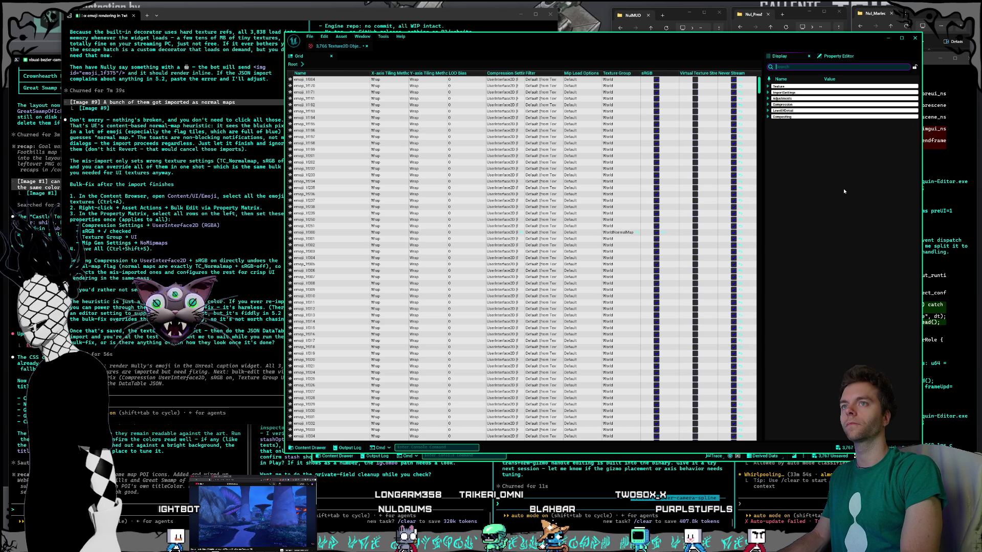
text(up)
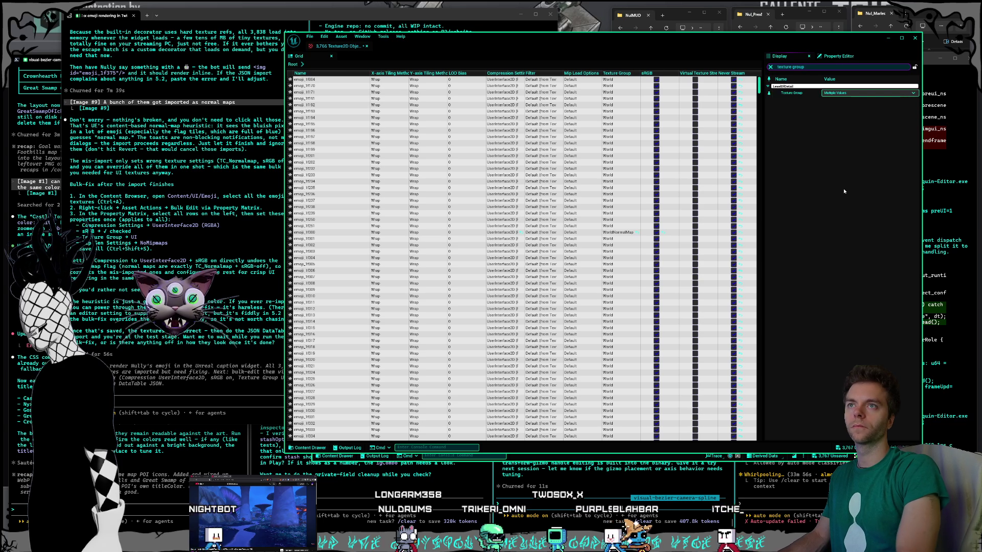
Set Texture Group to UI for all emoji textures, then search properties for 'mip gen s'.
click(867, 96)
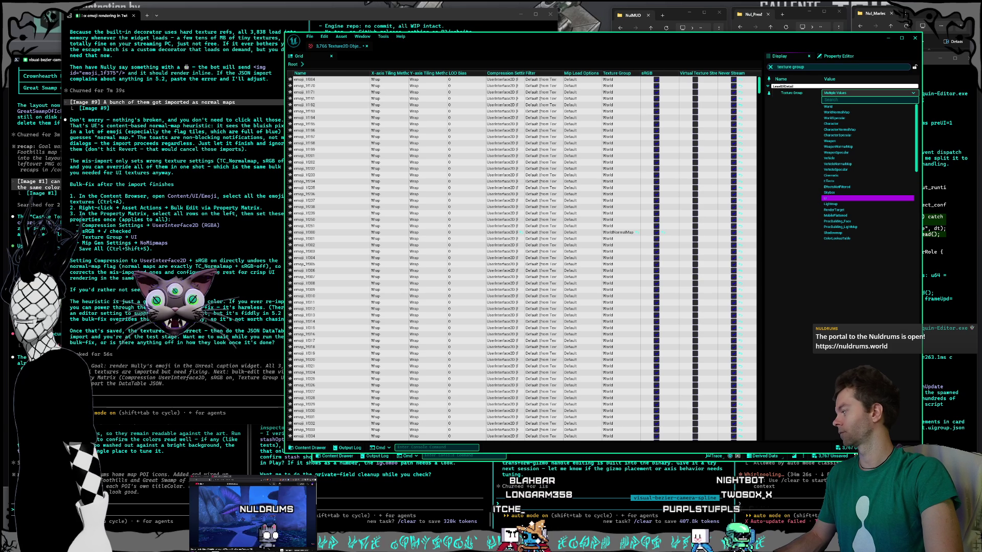
click(828, 198)
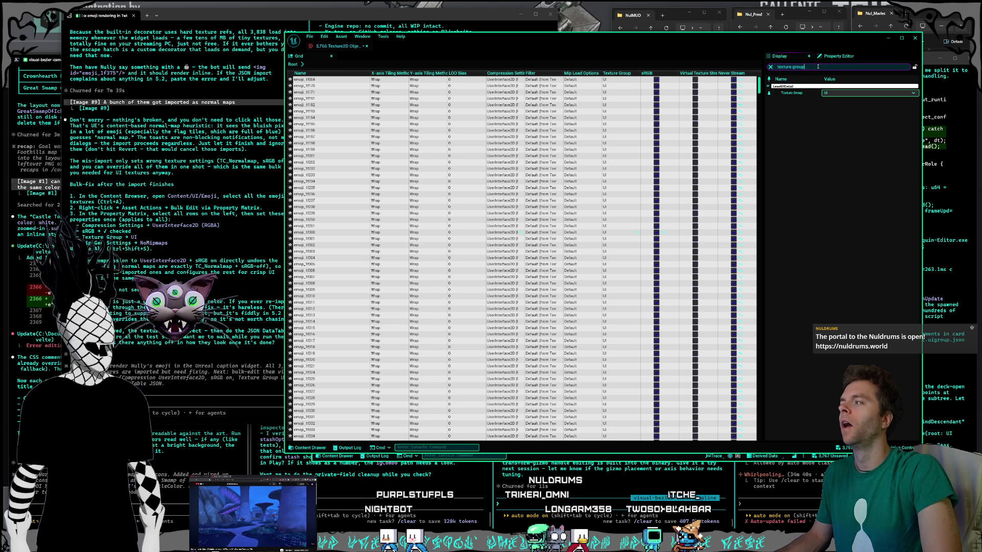
key(ctrl+a)
text(mi)
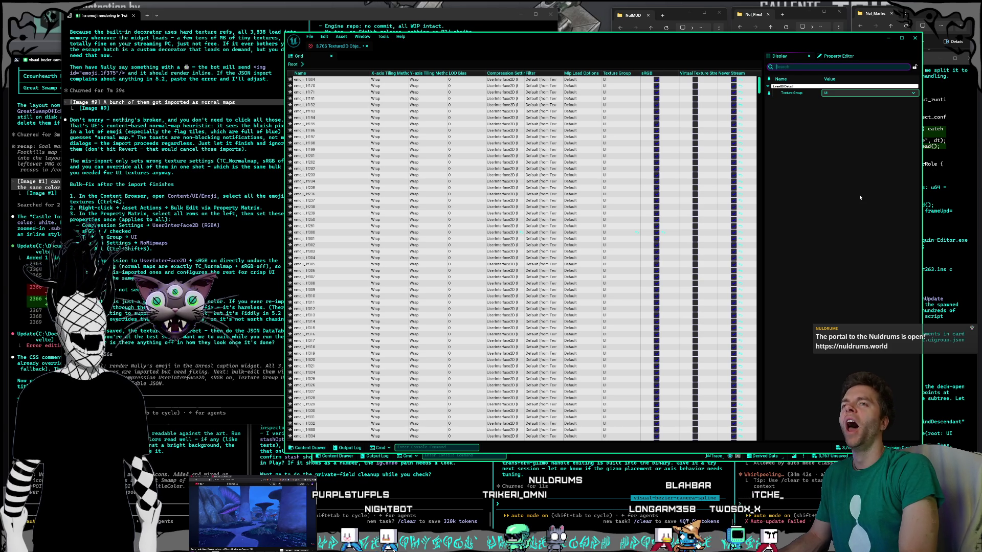
text(p gen s)
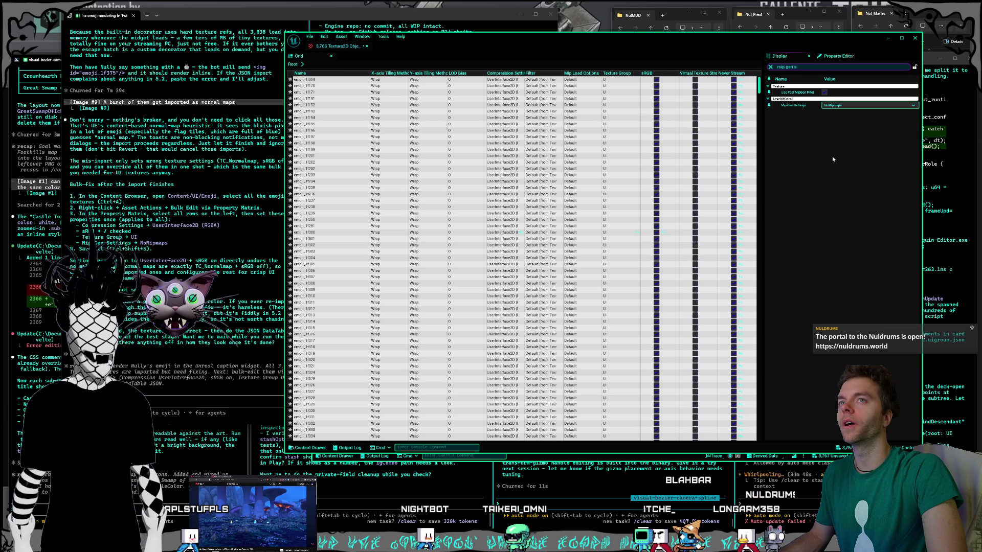
Open the property matrix's File menu to reach the save options.
click(310, 37)
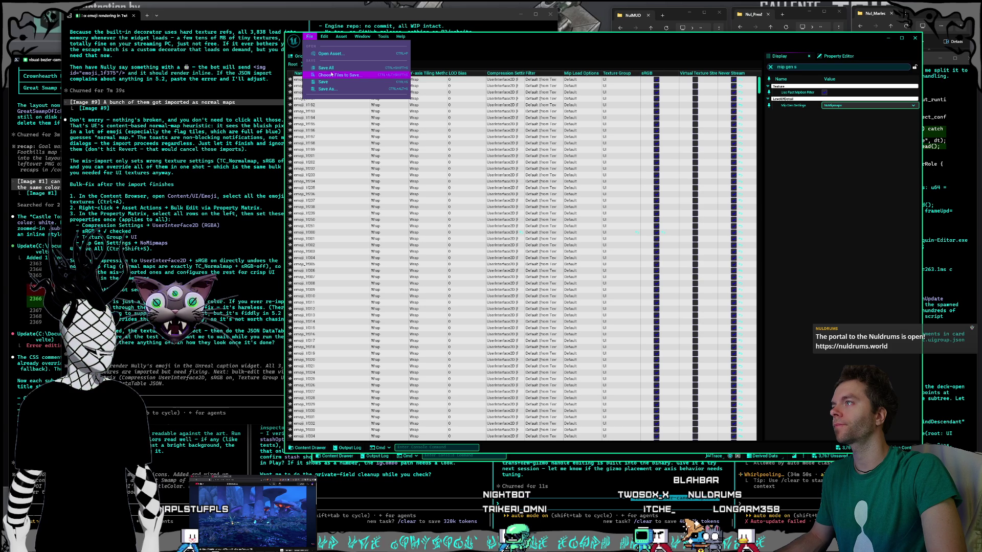
Save all modified emoji textures with File > Save All and close the property matrix.
click(332, 70)
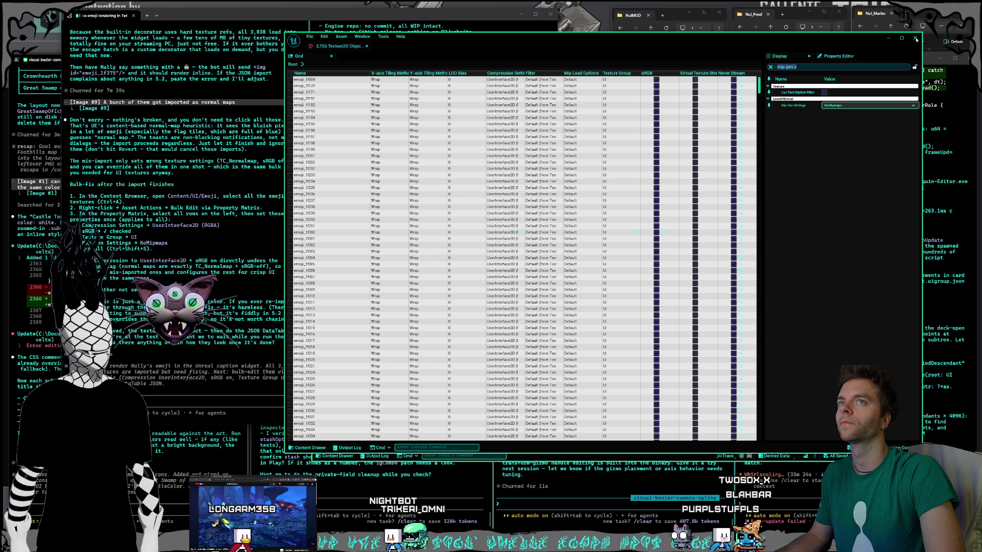
click(916, 38)
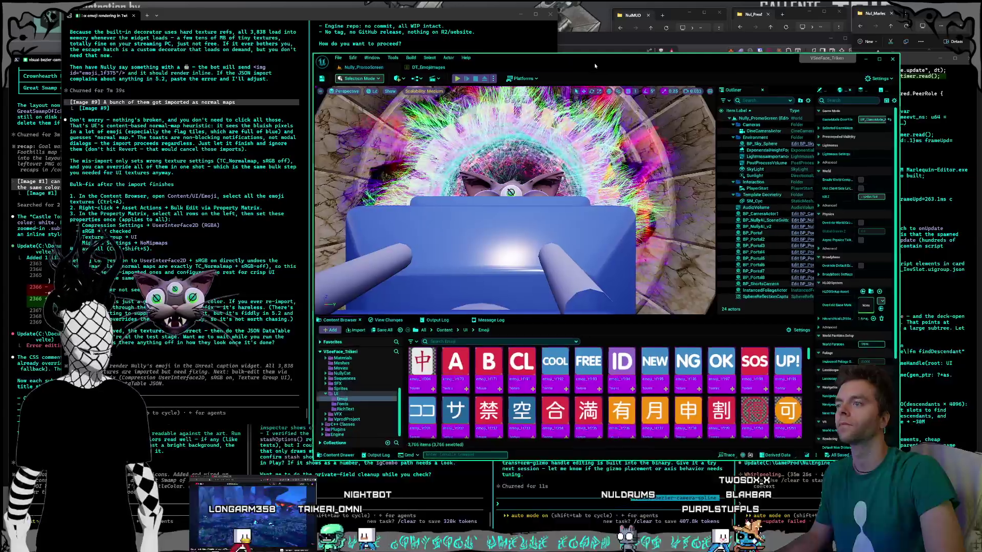
Bring the Claude Code terminal in front of the Unreal Editor.
drag(595, 65, 596, 64)
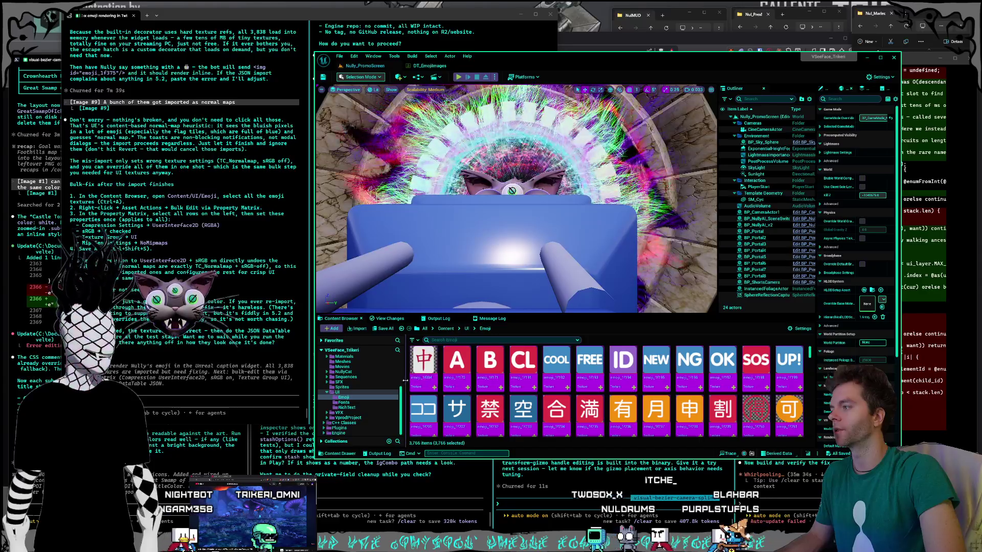
click(246, 394)
text(whats the json import proce)
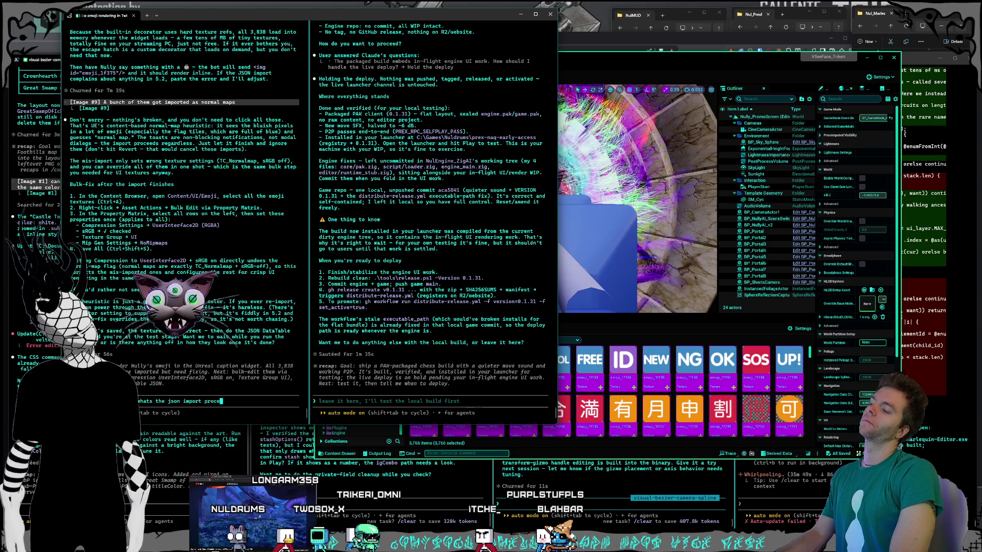
Ask Claude Code 'whats the json import process?'.
text(ss?)
key(Return)
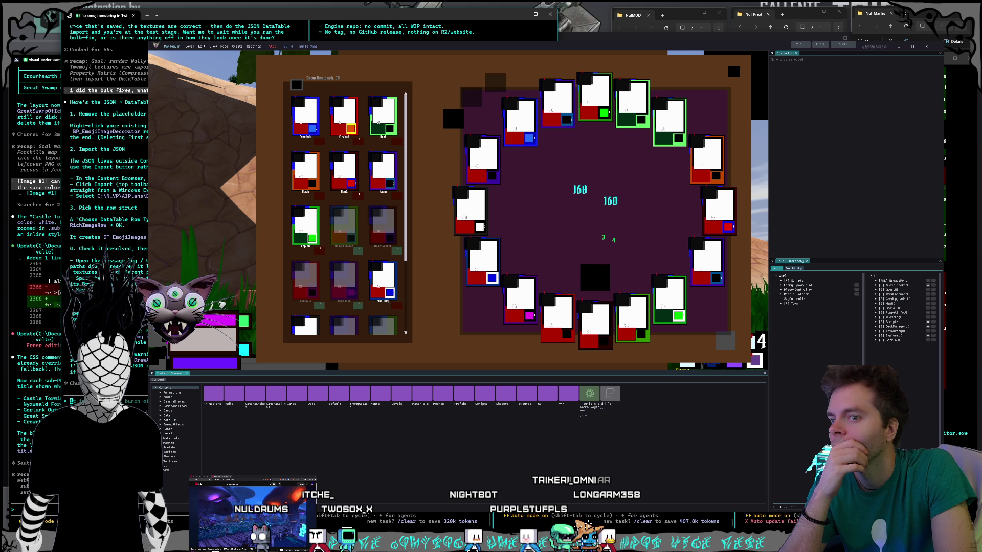
click(761, 521)
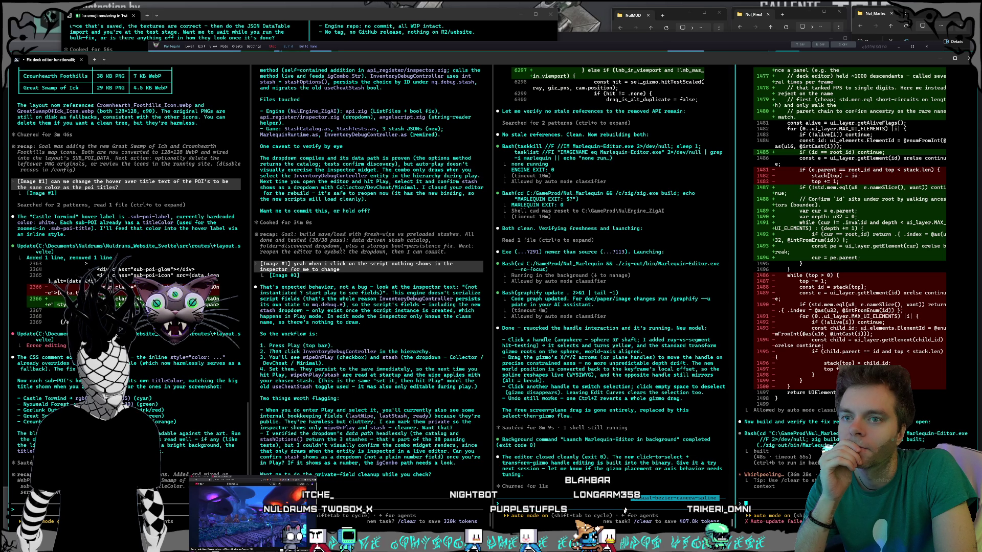
click(579, 507)
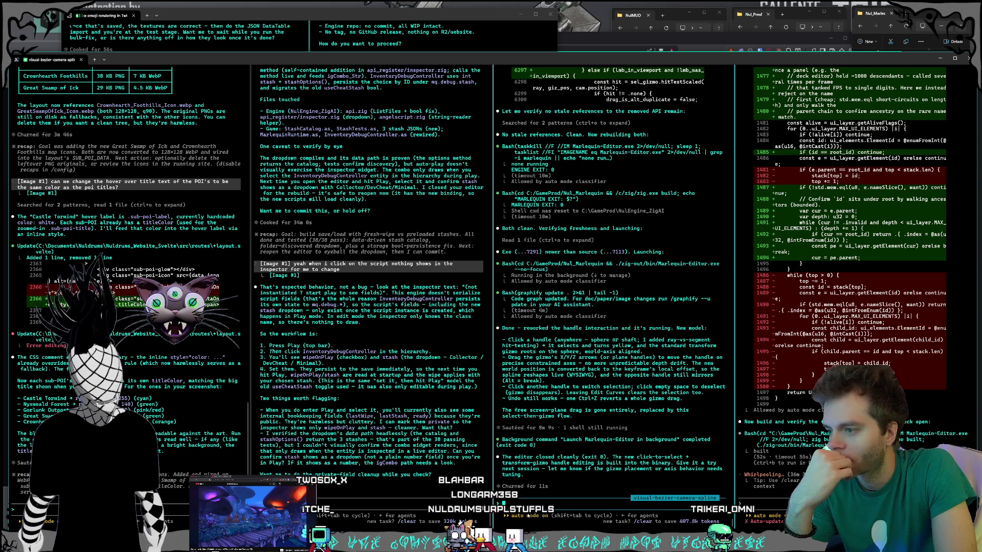
key(alt+Tab)
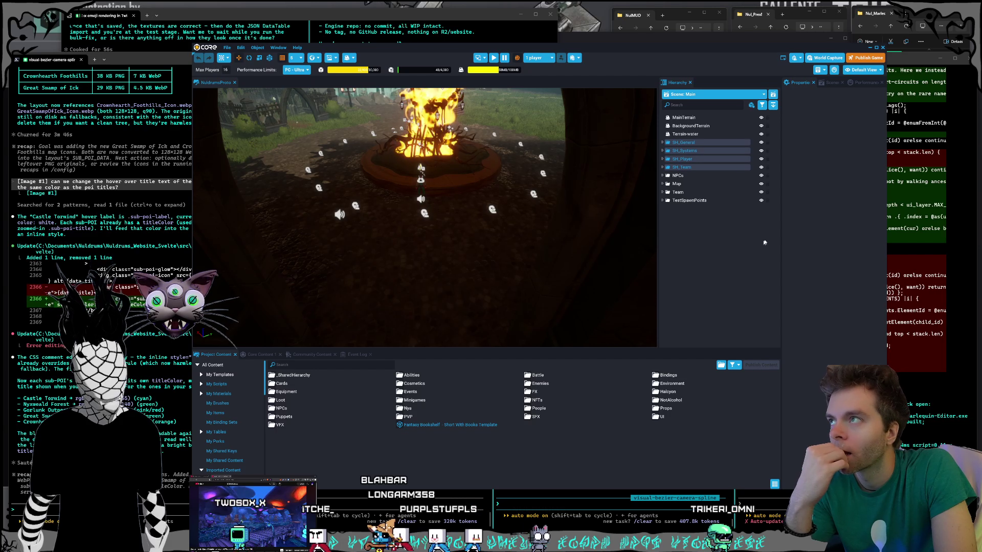
key(alt+Tab)
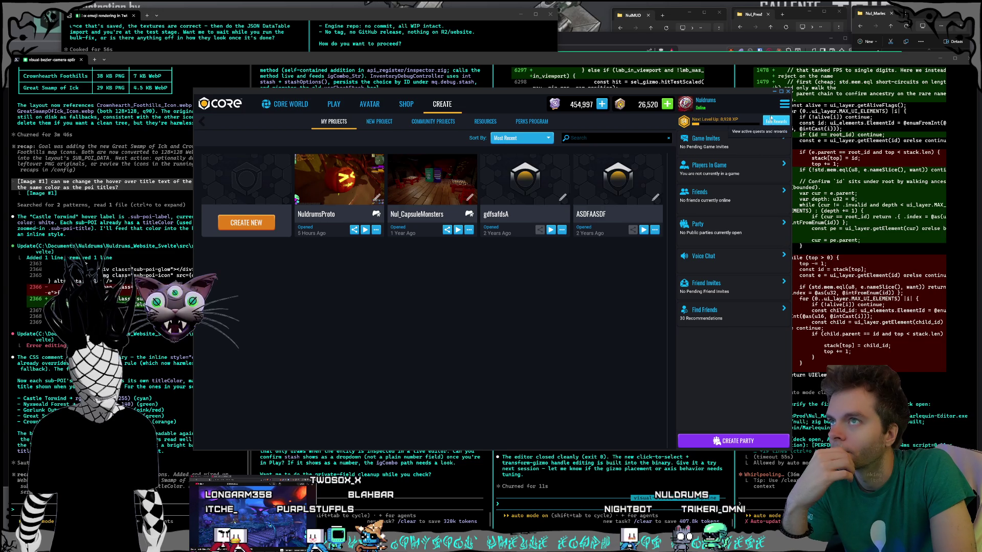
key(alt+Tab)
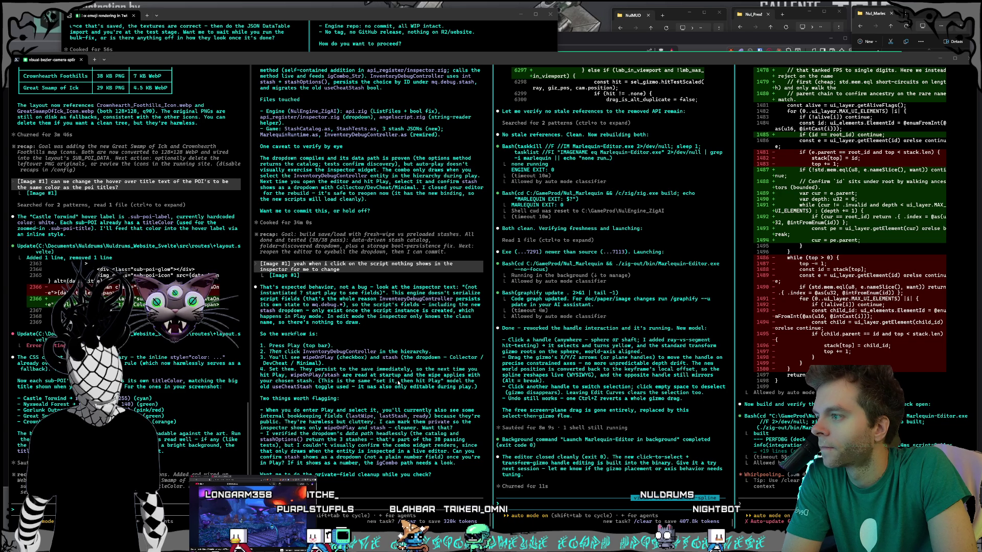
Review the JSON import steps in the 'emoji rendering' Claude Code chat, then return to Unreal Editor.
click(236, 17)
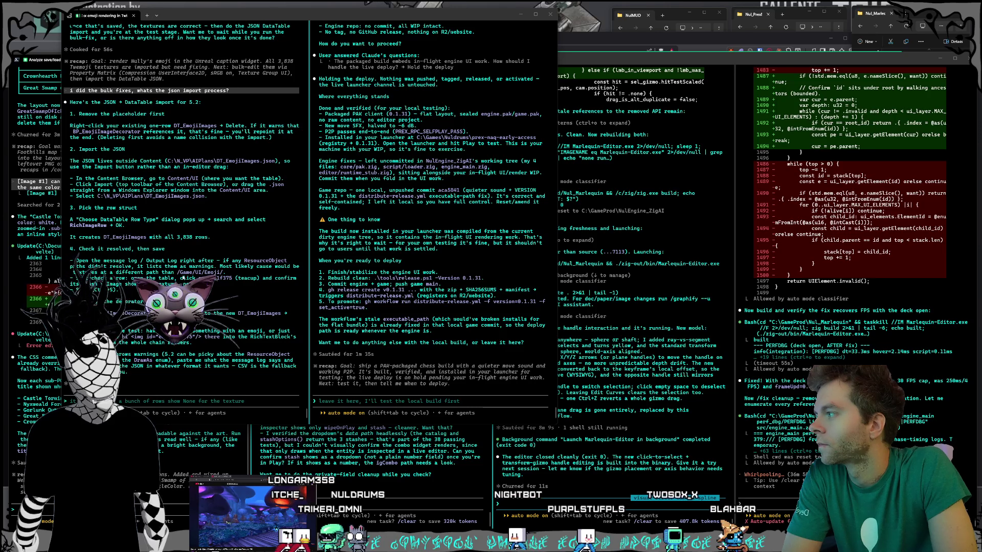
key(alt+Tab)
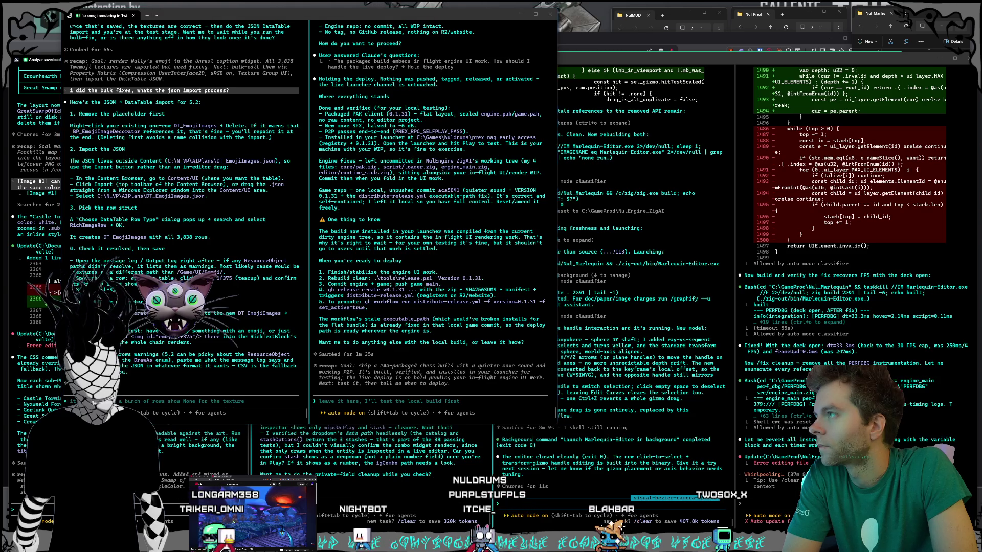
key(alt+Tab)
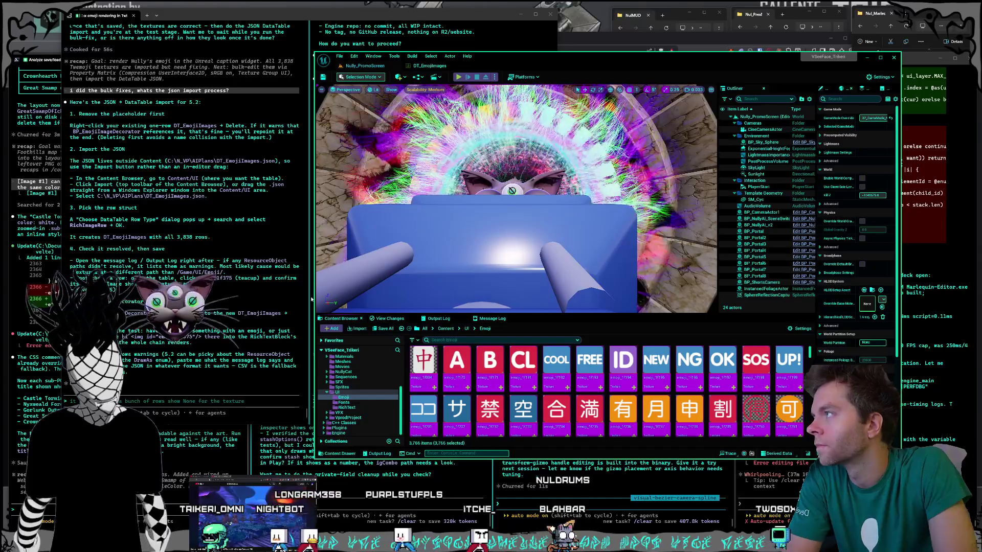
Start a Reimport of the DT_EmojiImages DataTable and move the Select Source File picker into view.
click(425, 66)
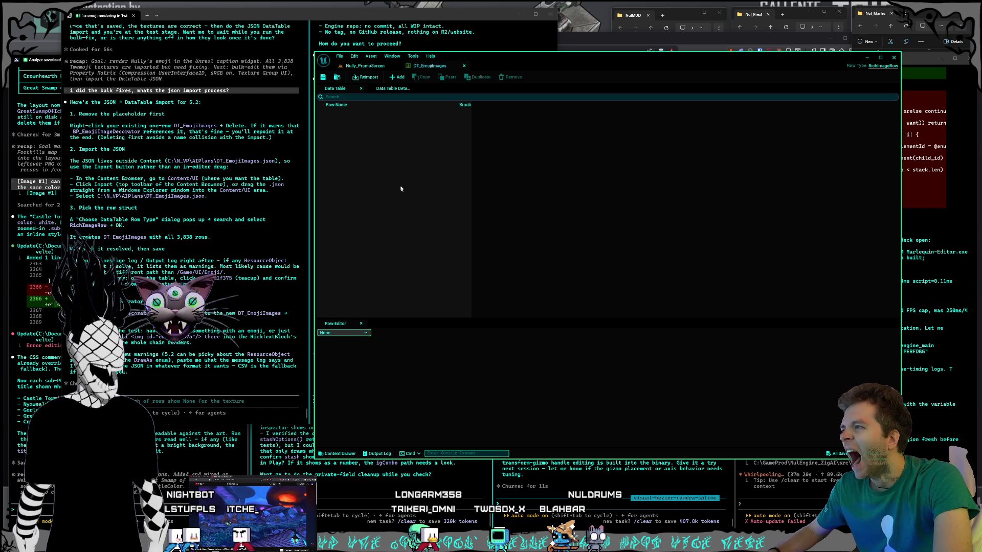
click(371, 75)
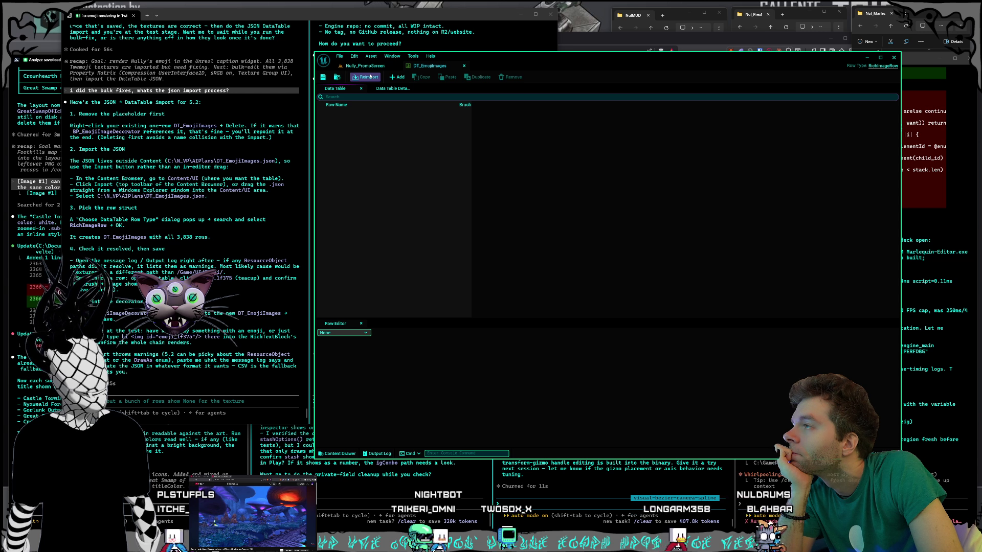
drag(431, 77, 457, 113)
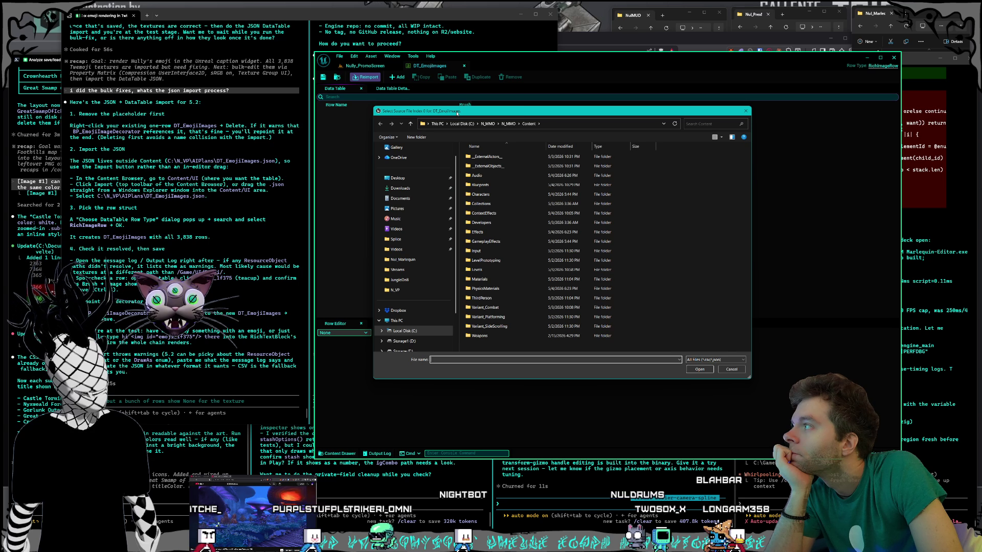
Pick C:\N_VP\AIPlans\DT_EmojiImages.json as the reimport source for DT_EmojiImages.
scroll(434, 237, down, 2)
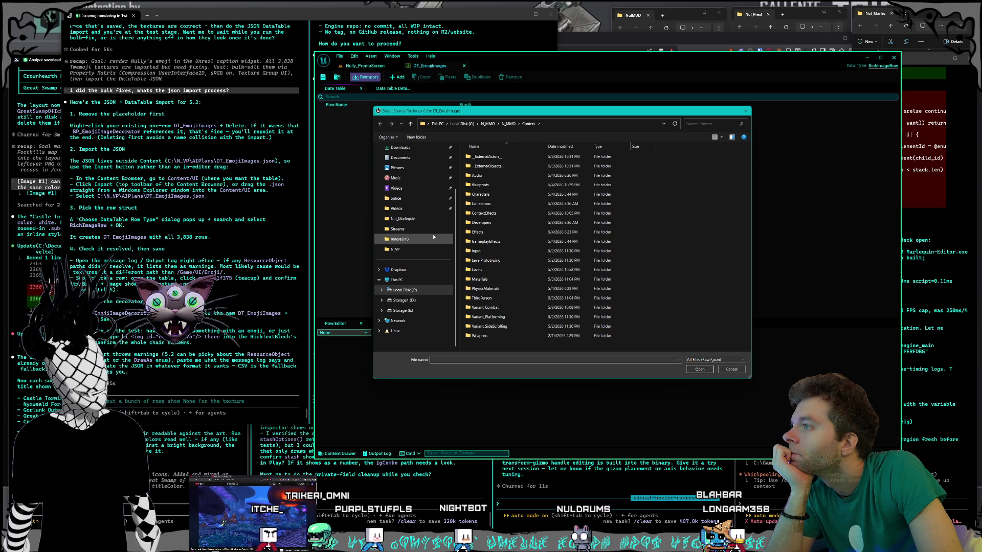
click(405, 290)
scroll(507, 308, down, 5)
scroll(507, 307, up, 3)
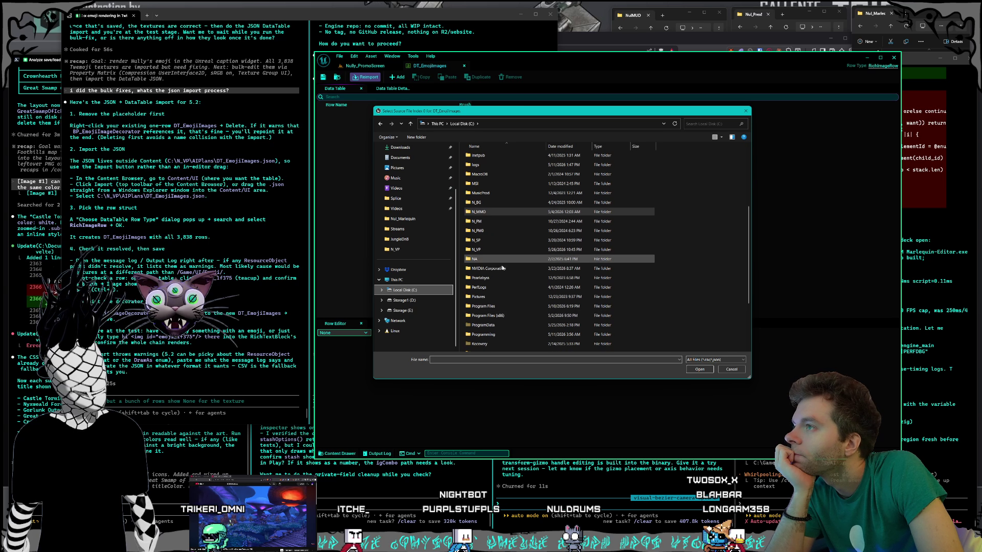
double_click(485, 250)
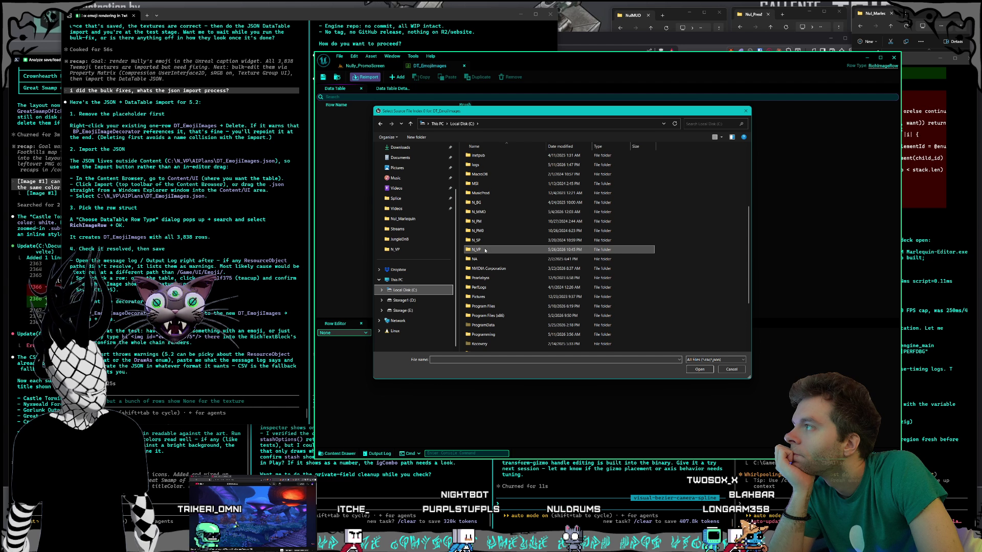
double_click(481, 157)
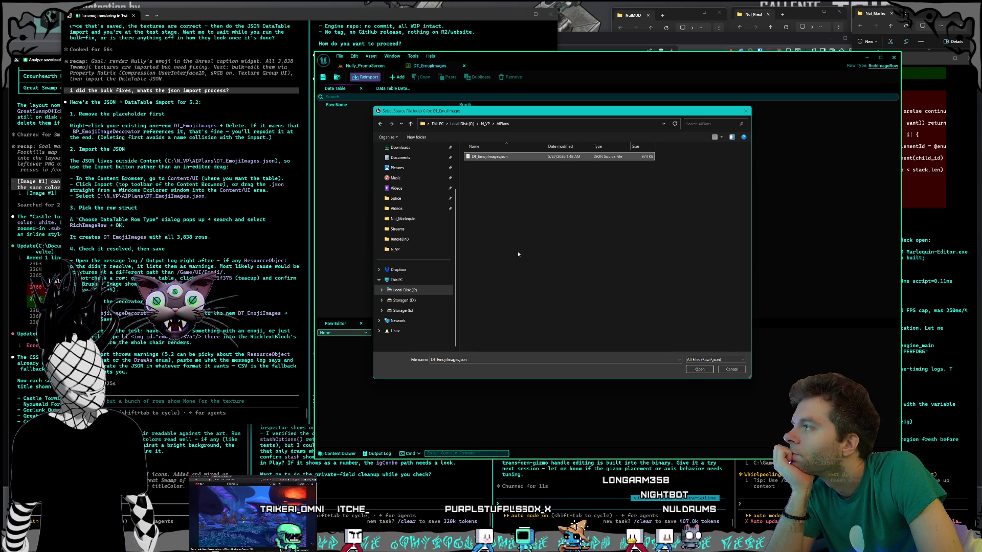
click(694, 373)
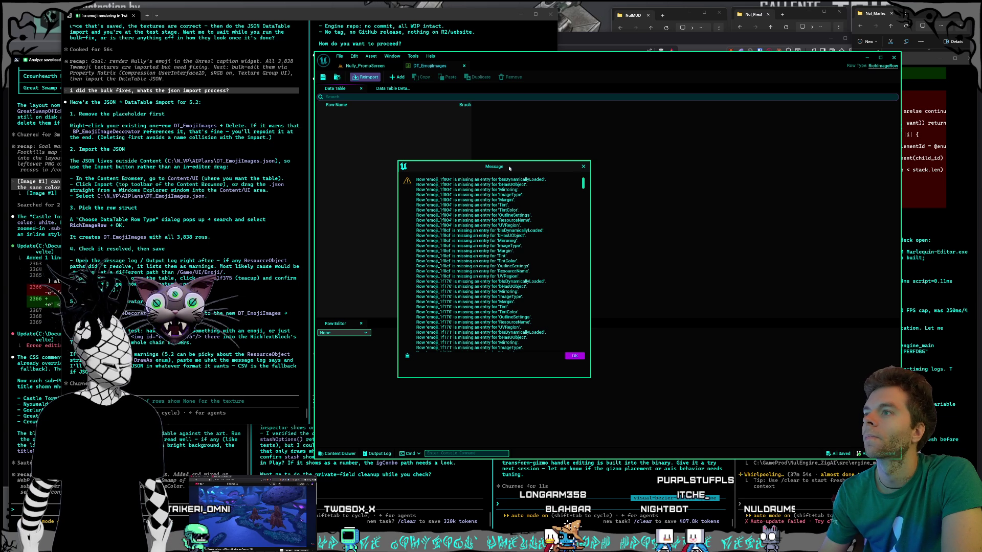
Resize the reimport warnings Message dialog, then bring the Claude Code terminal forward.
mouse_move(590, 378)
mouse_down()
mouse_move(645, 366)
mouse_move(588, 381)
mouse_up()
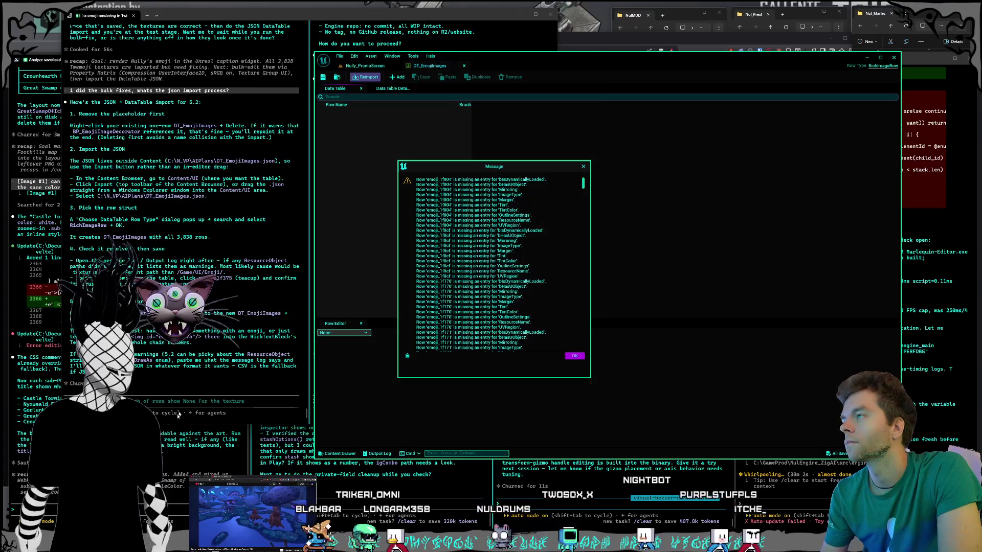
click(161, 401)
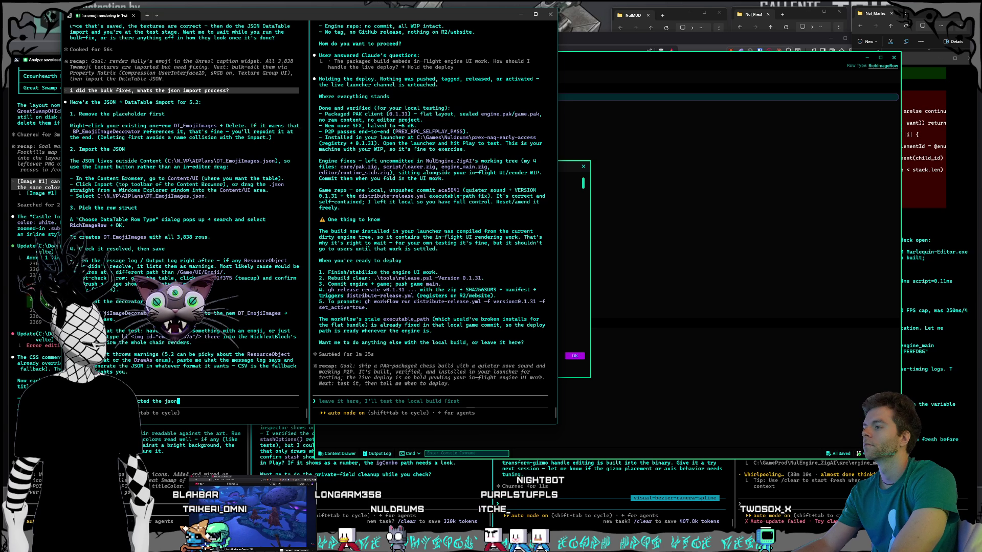
Correct the message saying the JSON was selected, attach the warnings screenshot, and send it.
key(BackSpace)
key(BackSpace)
key(BackSpace)
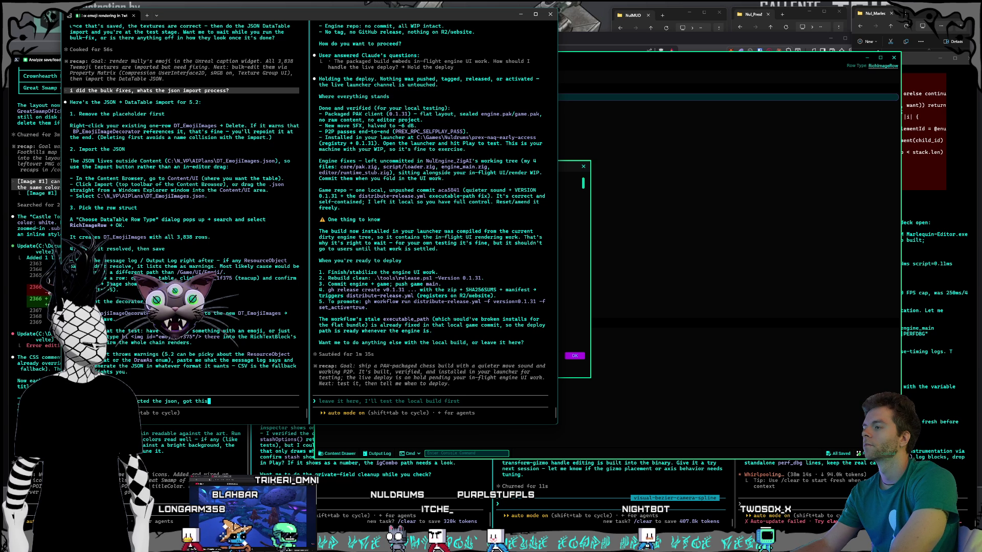
text(,)
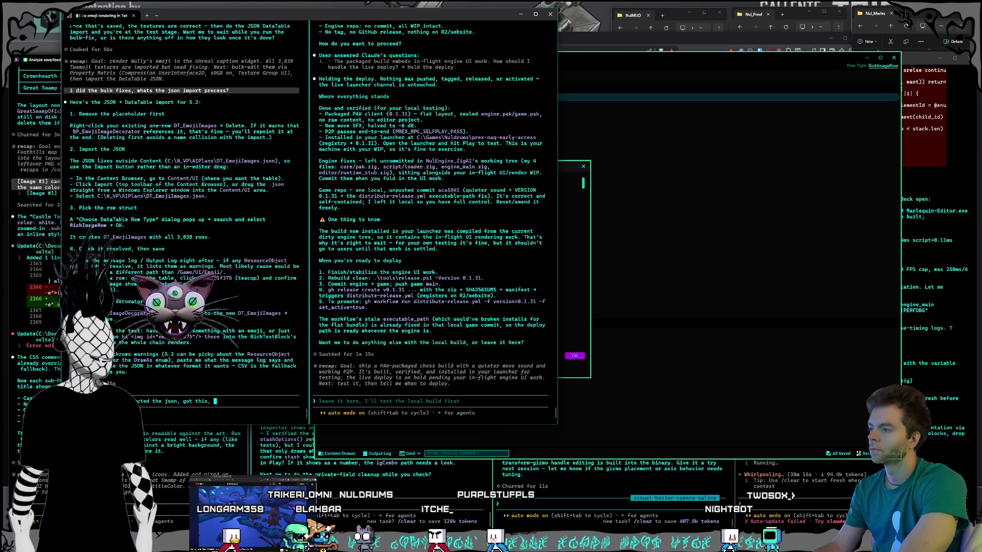
key(ctrl+v)
key(Return)
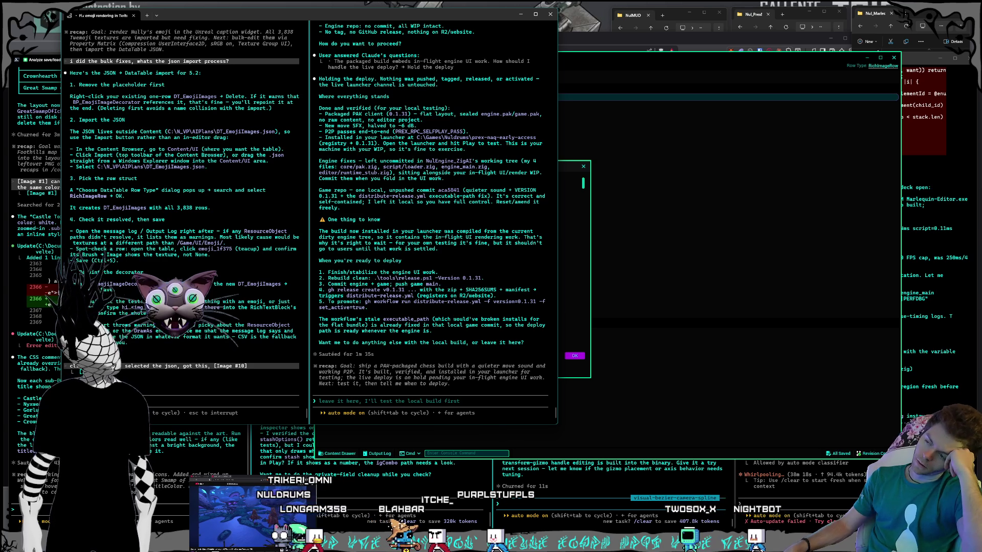
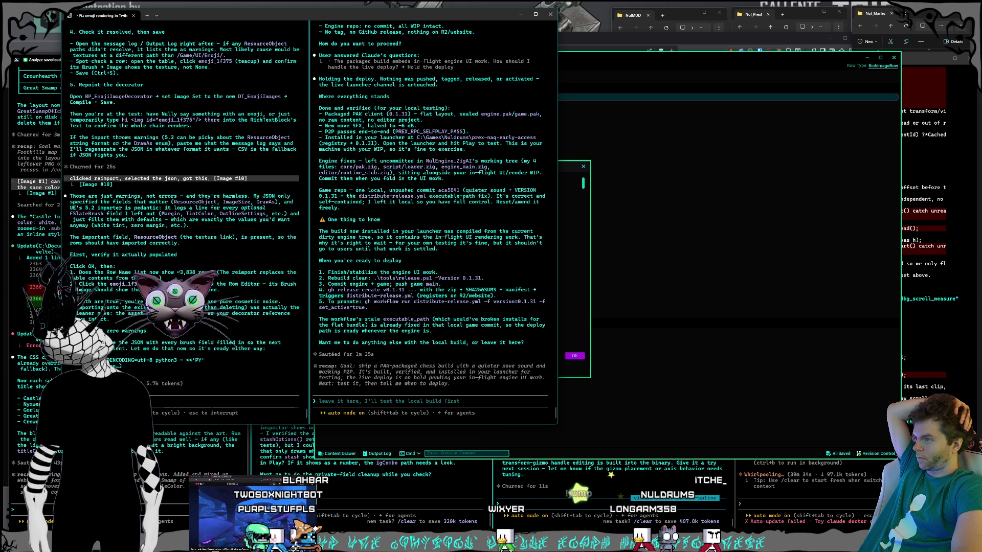
Close the reimport warnings and inspect row emoji_1f004's Brush in DT_EmojiImages.
click(575, 355)
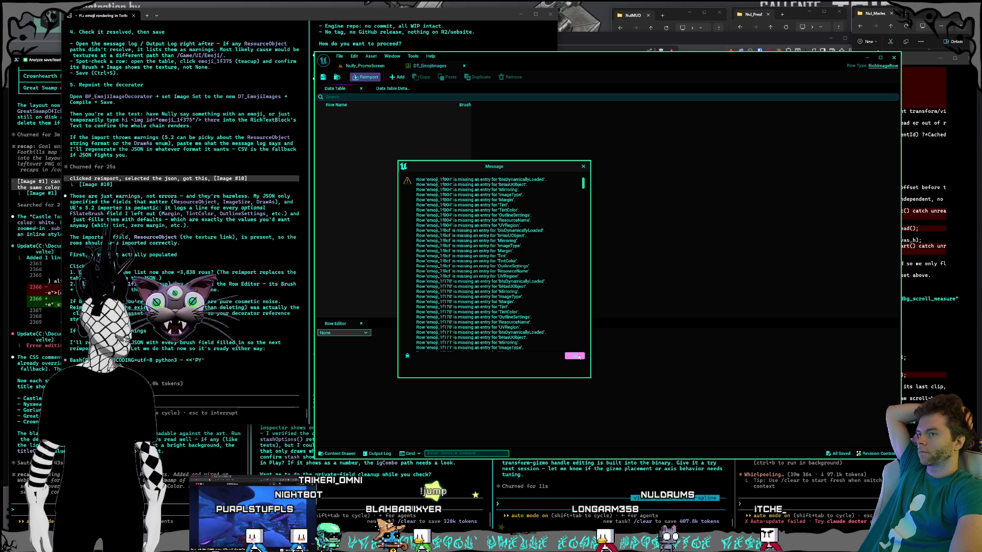
click(575, 356)
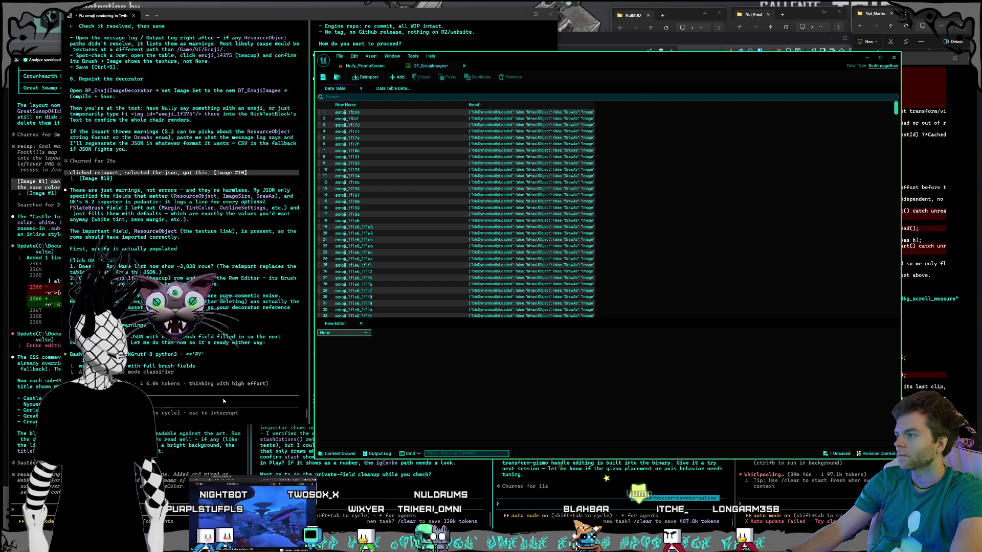
click(223, 401)
click(814, 292)
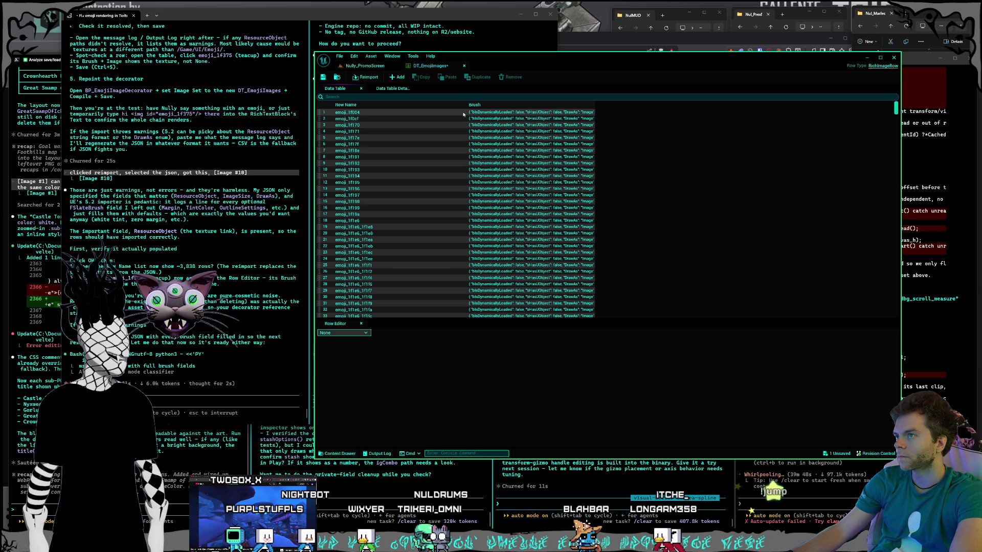
click(464, 113)
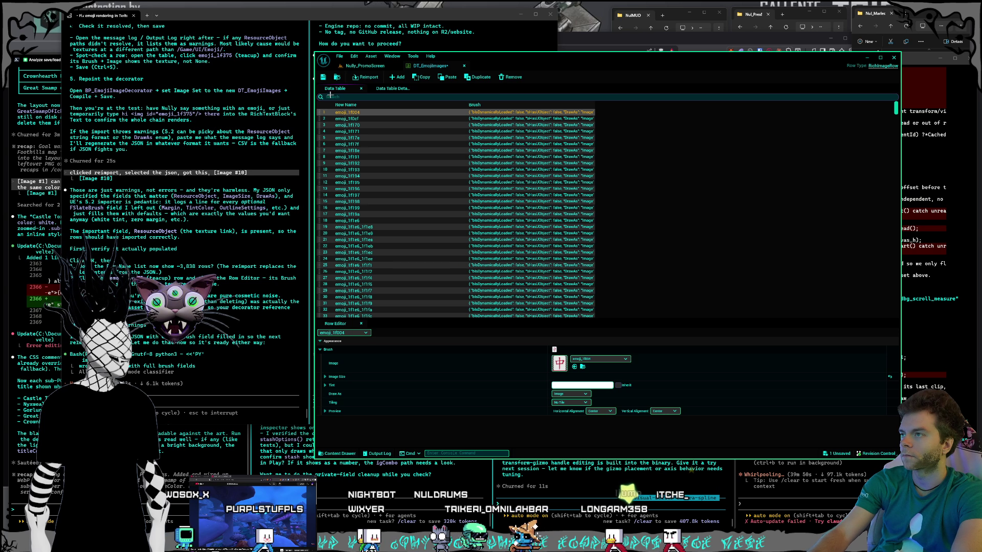
Capture a region screenshot of the DT_EmojiImages table.
key(super+shift+s)
mouse_move(315, 81)
mouse_down()
mouse_move(409, 143)
mouse_move(721, 441)
mouse_up()
click(191, 398)
text(lick it might be good)
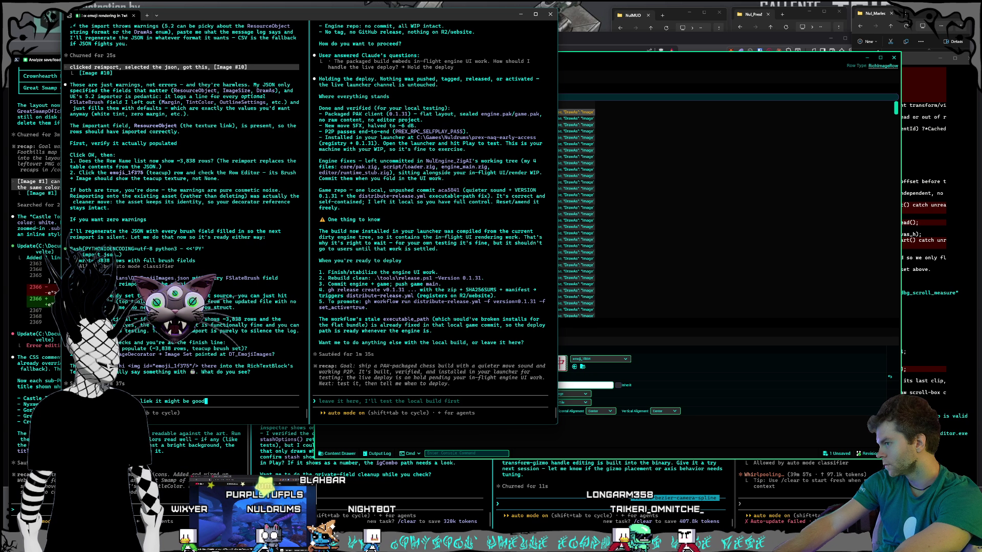
Send the table screenshot with the note that the reimport looks good.
key(Return)
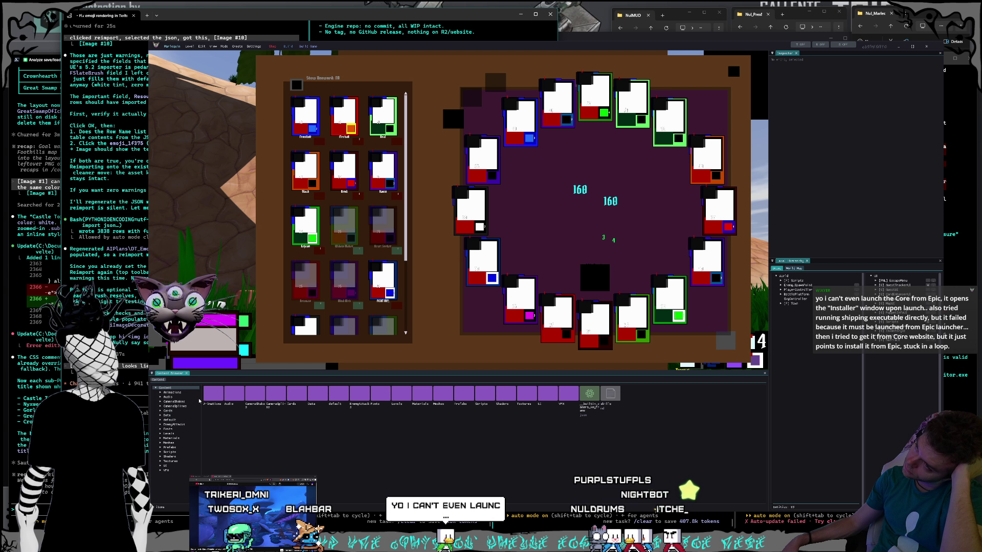
Close the running game preview window.
key(Escape)
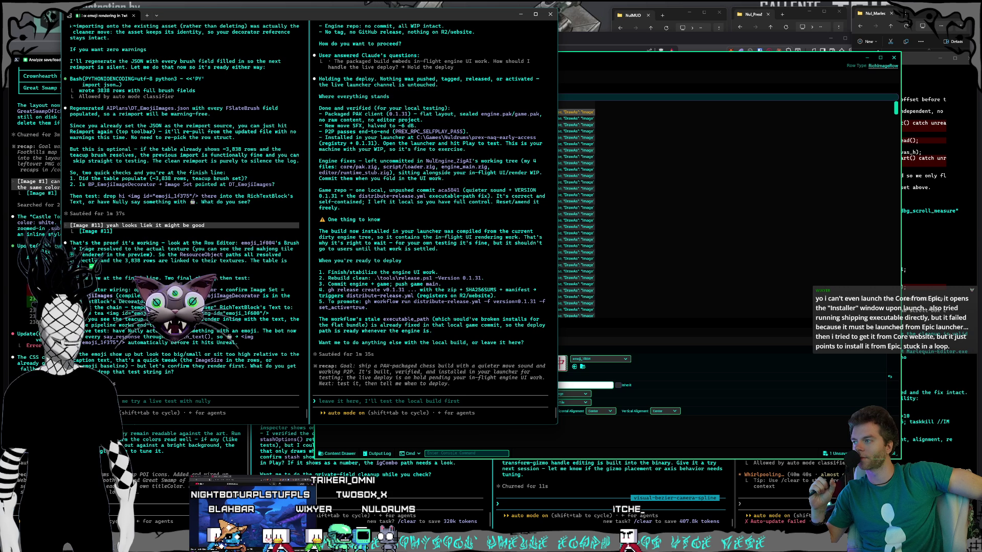
Save DT_EmojiImages, then return to the Nully_PromoScreen level and browse its UI folder.
click(616, 55)
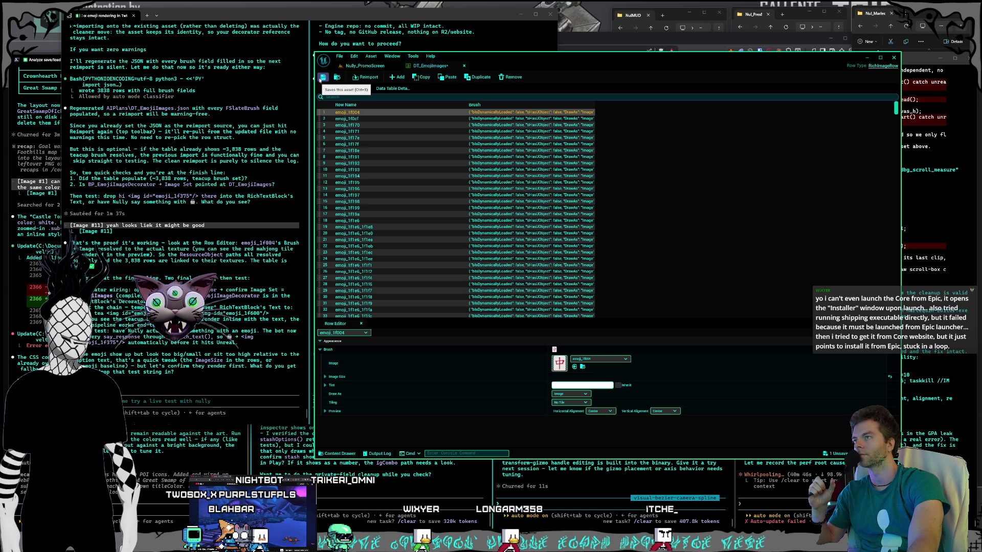
key(ctrl+s)
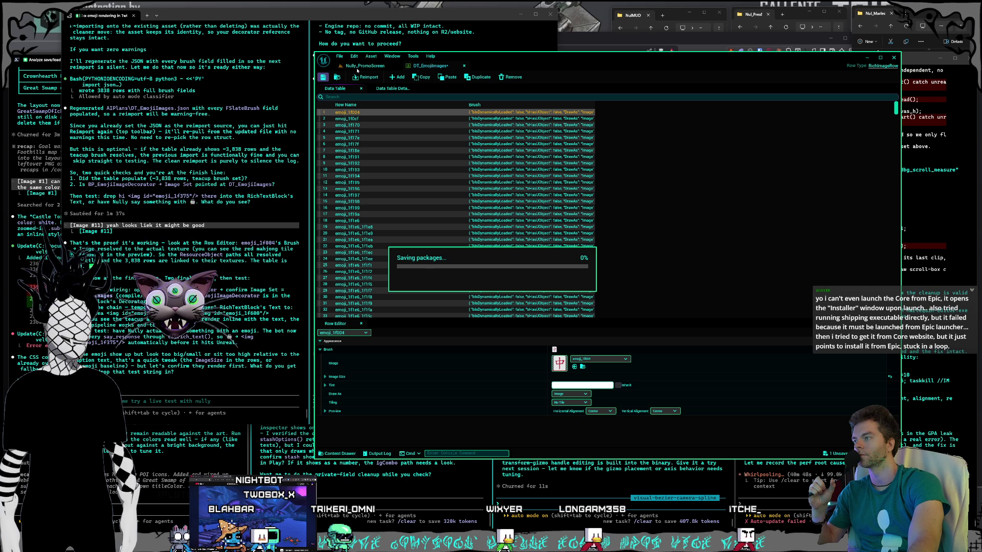
click(361, 67)
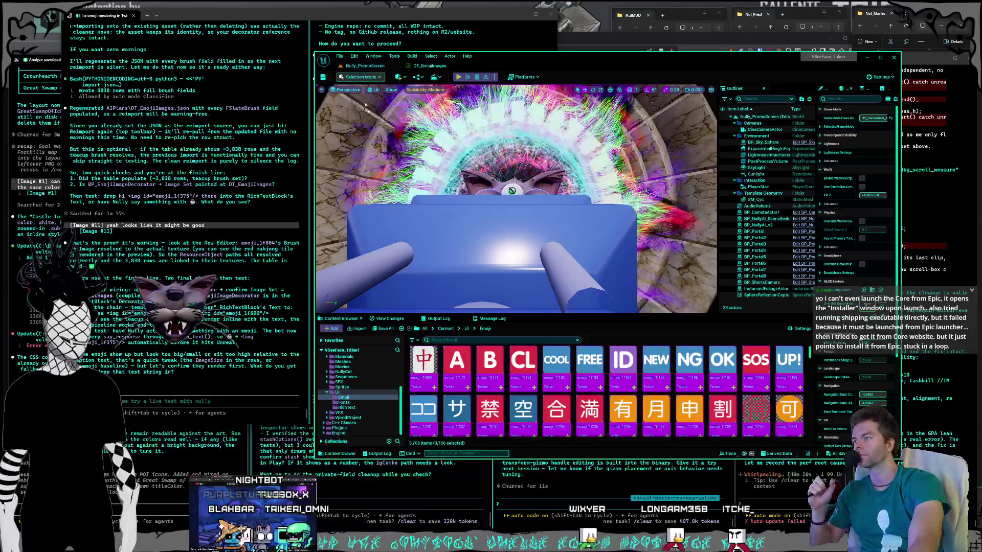
click(352, 393)
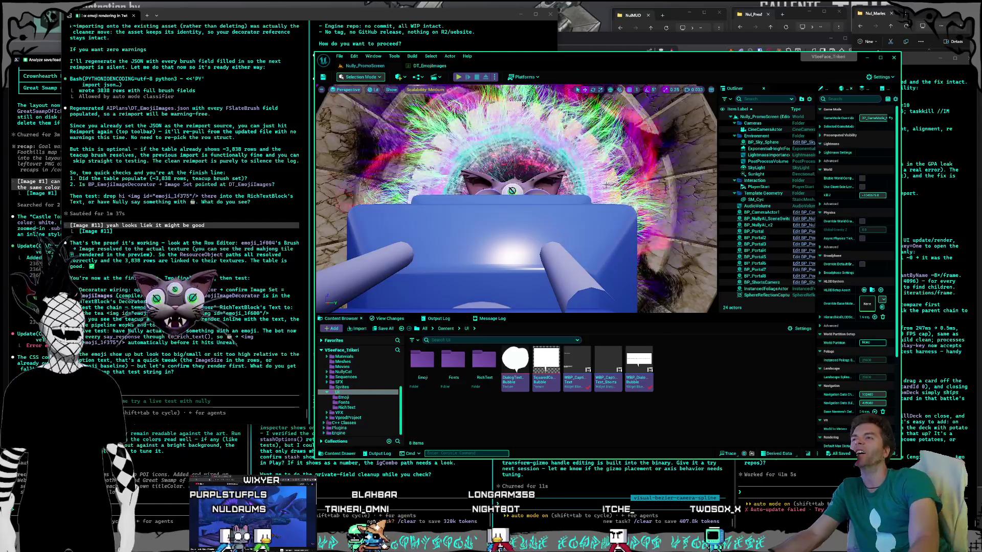
click(590, 42)
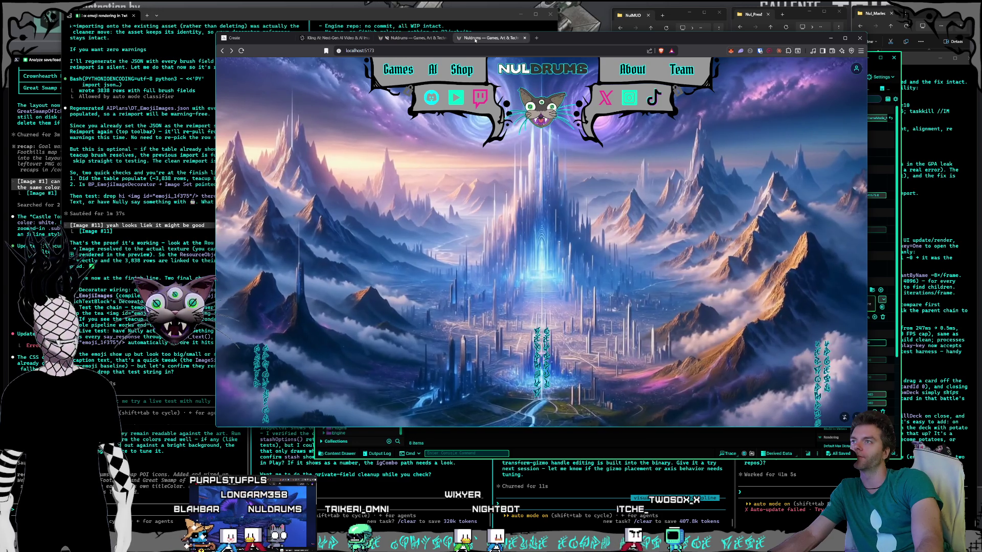
Switch to the localhost:5173 copy of the Nuldrums site and start a new tab.
click(491, 38)
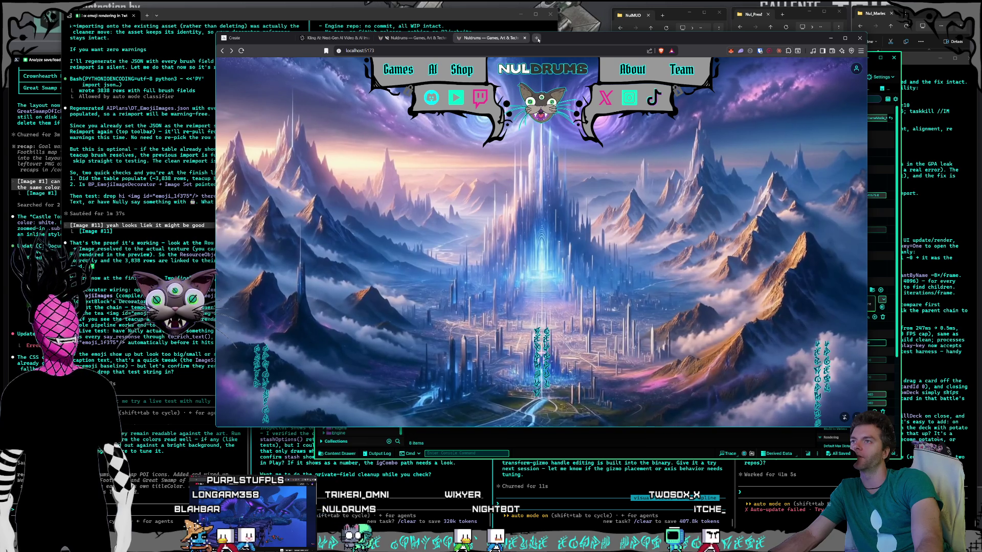
click(538, 38)
Search the web for 'core games' and open the official coregames.com site.
text(cor)
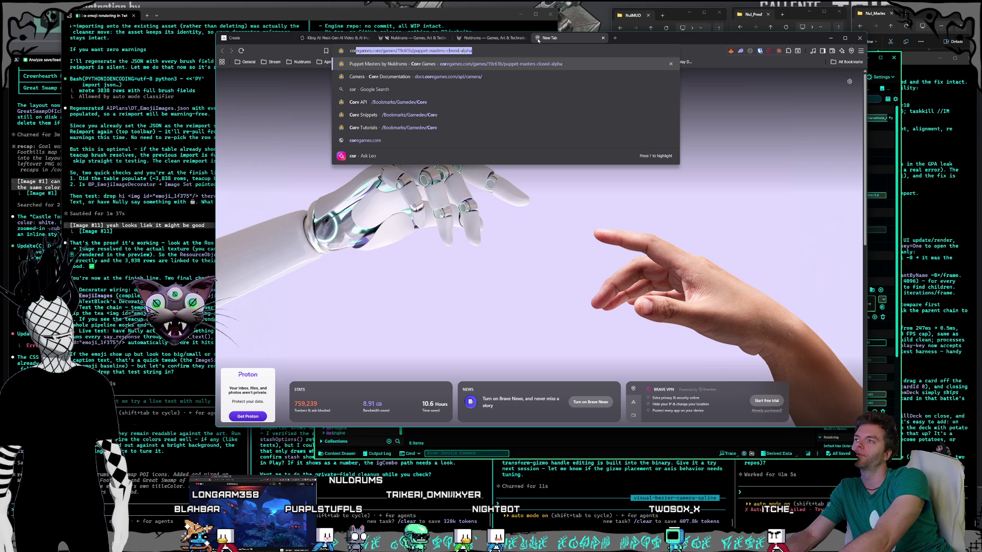
text(e games)
key(Return)
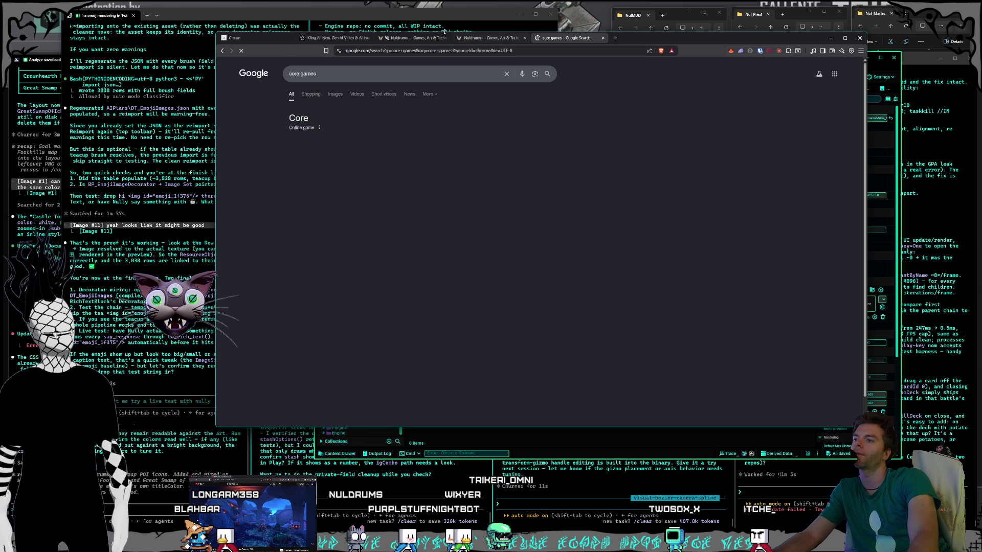
click(307, 270)
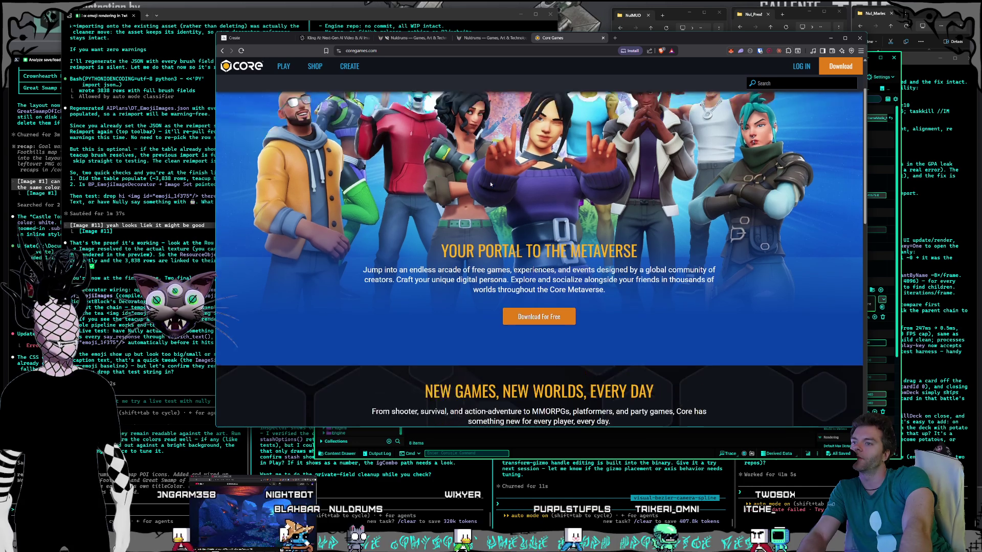
scroll(491, 184, down, 4)
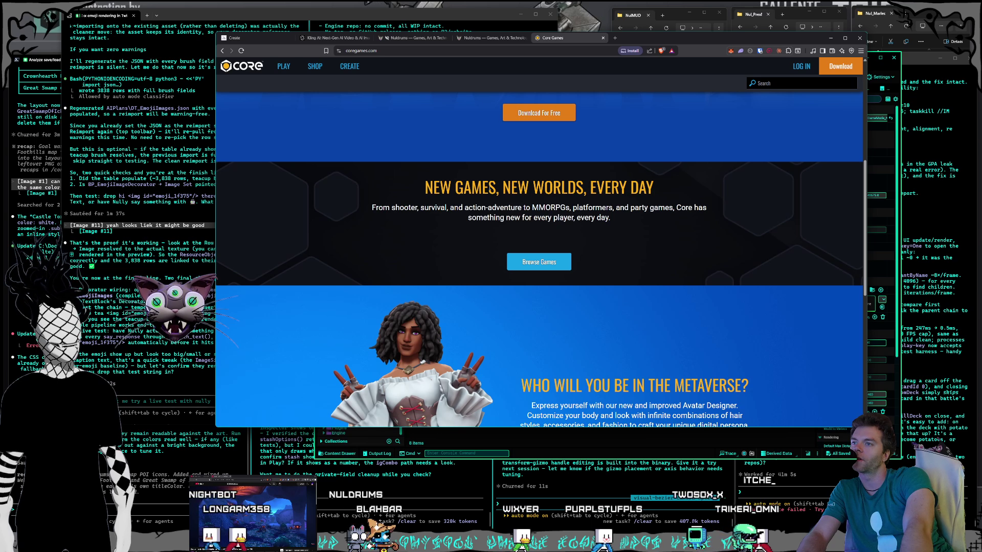
scroll(489, 189, down, 3)
scroll(512, 210, up, 5)
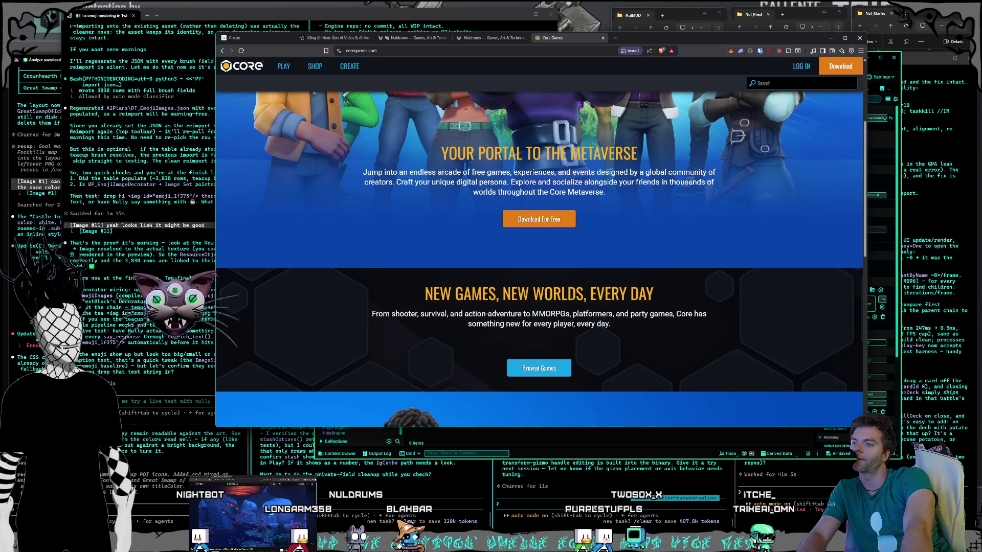
Open Core's Download For Free page and the Core Help Center in a new tab.
click(529, 221)
scroll(502, 206, down, 3)
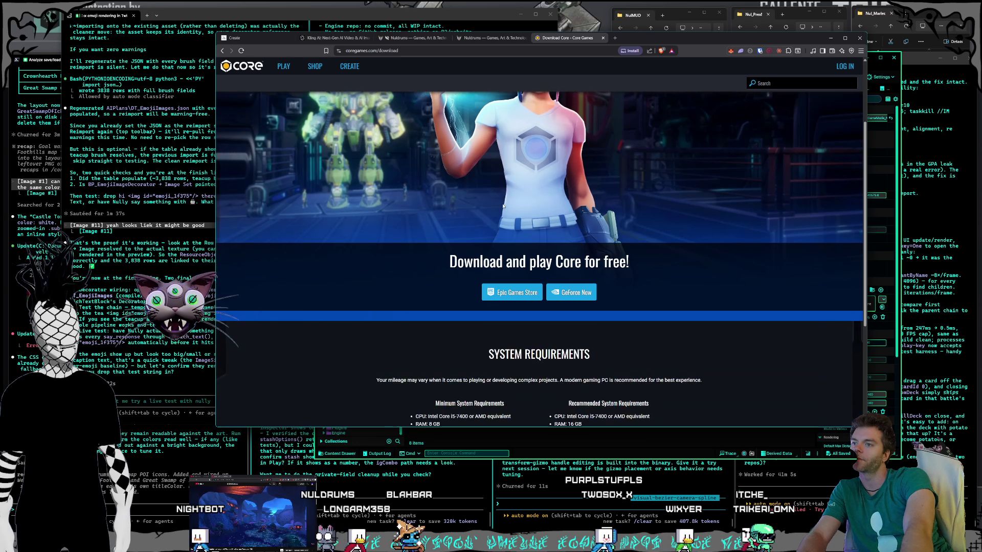
scroll(503, 206, down, 3)
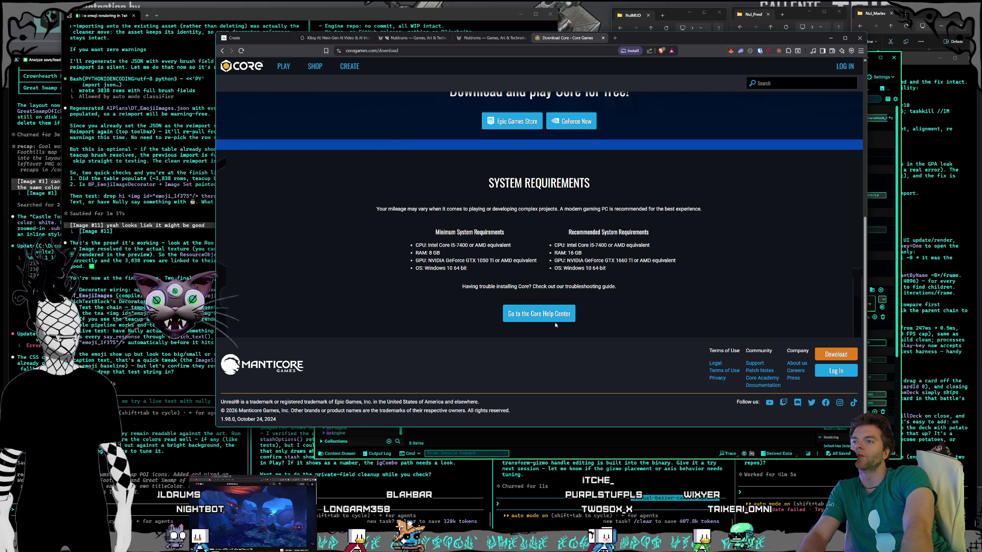
click(598, 321)
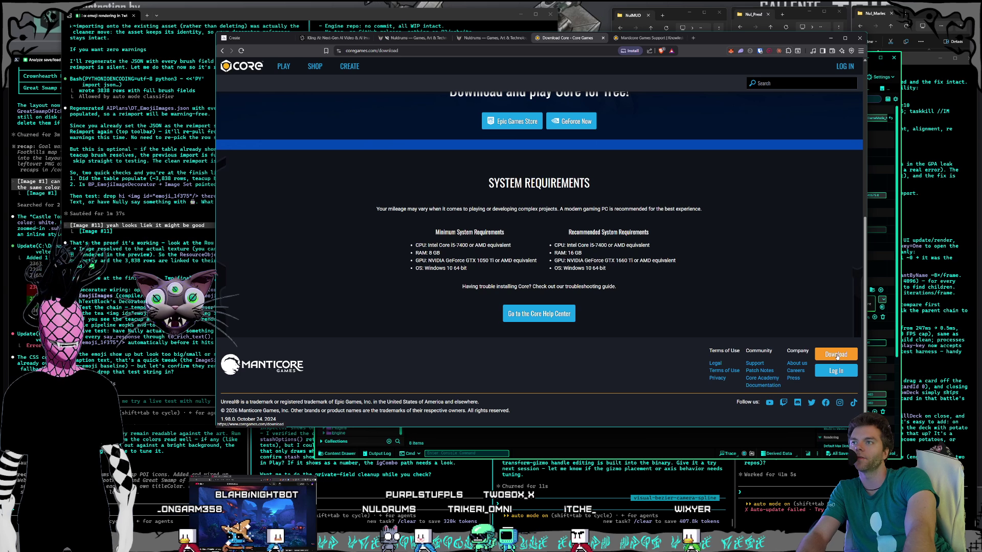
click(837, 356)
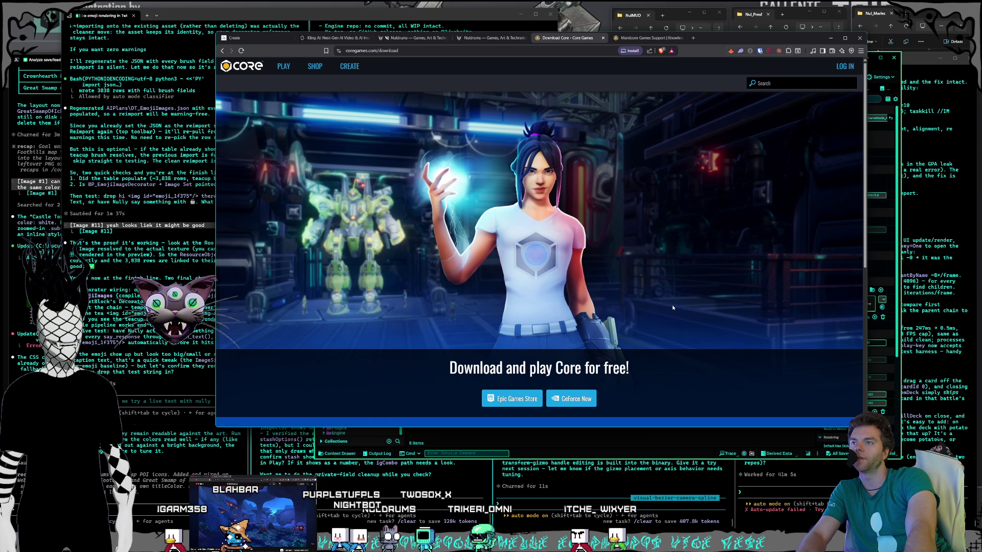
scroll(639, 272, down, 2)
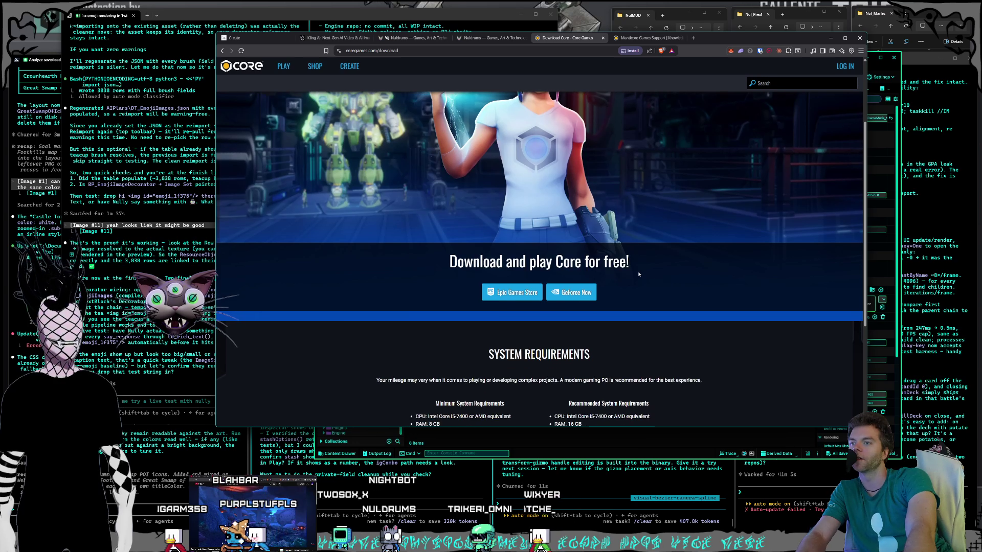
scroll(637, 285, up, 2)
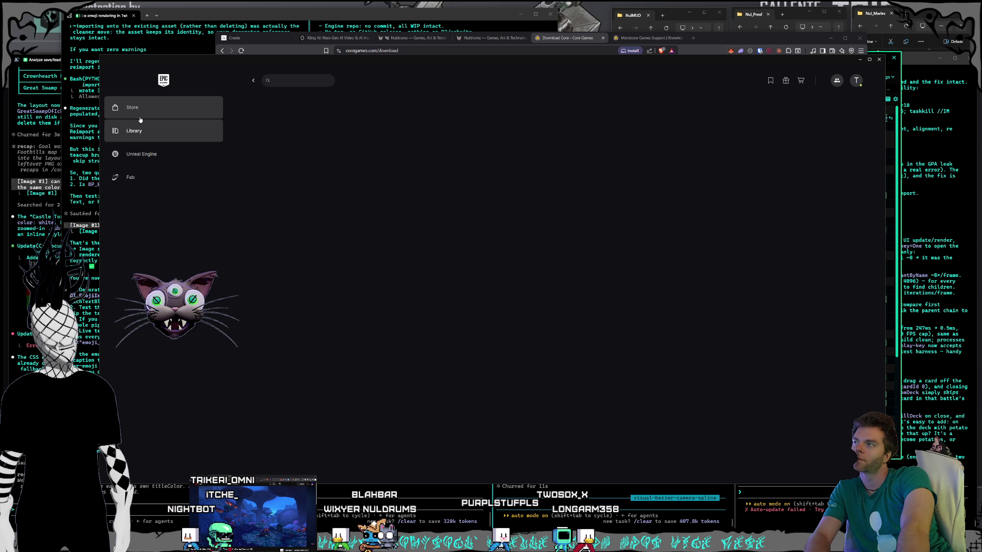
Open the Epic Games Launcher library, approving the file-association permission prompt.
click(141, 120)
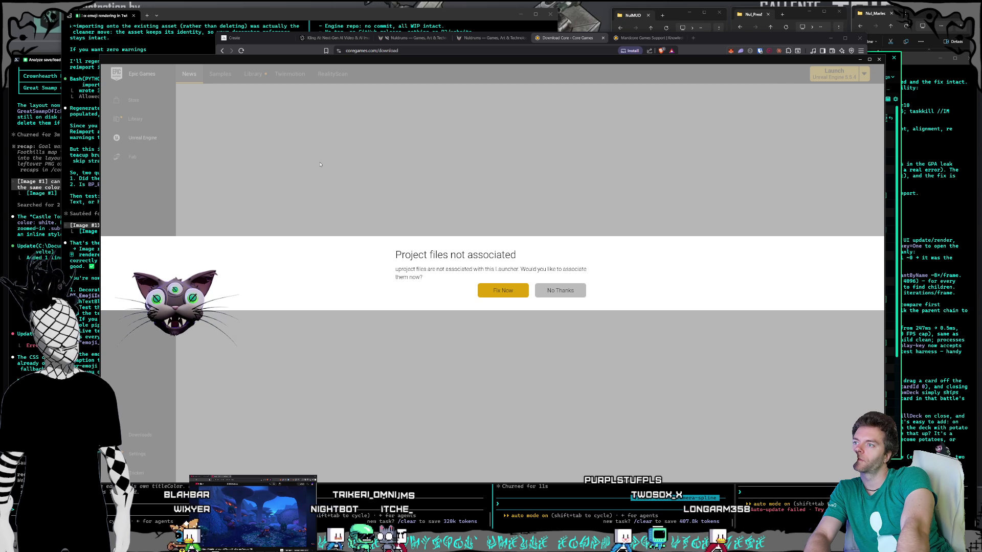
click(500, 291)
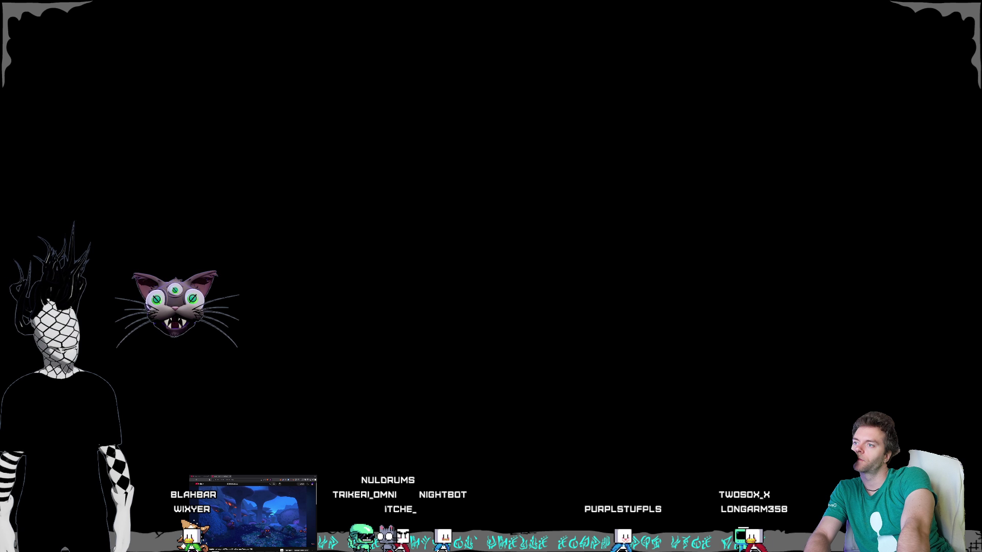
key(alt+y)
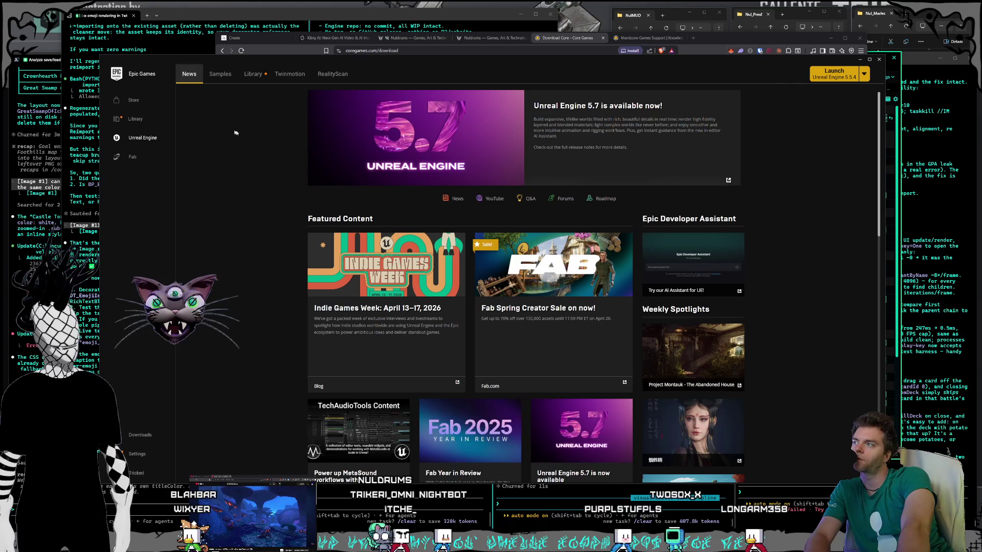
click(139, 121)
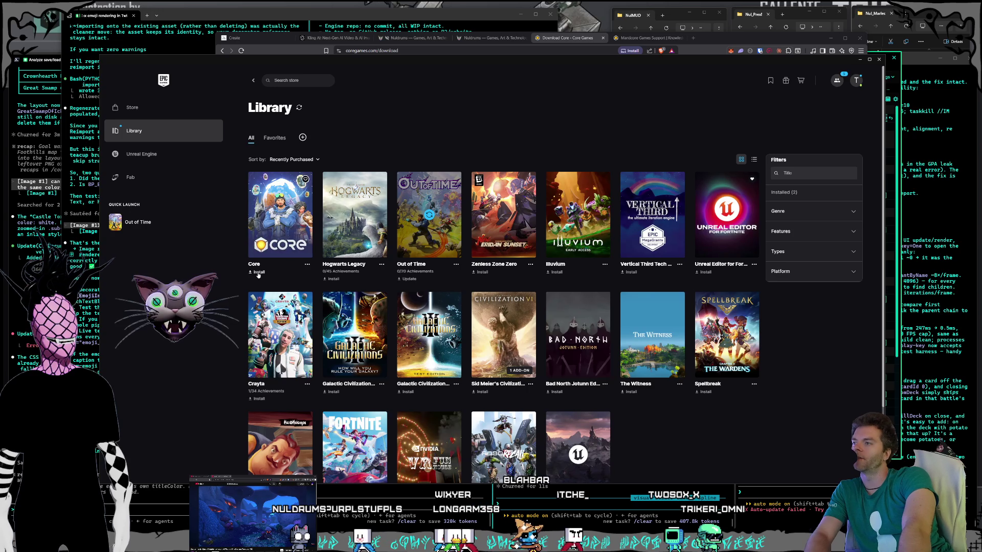
Start installing Core from its options menu, then cancel the install location dialog twice.
click(307, 265)
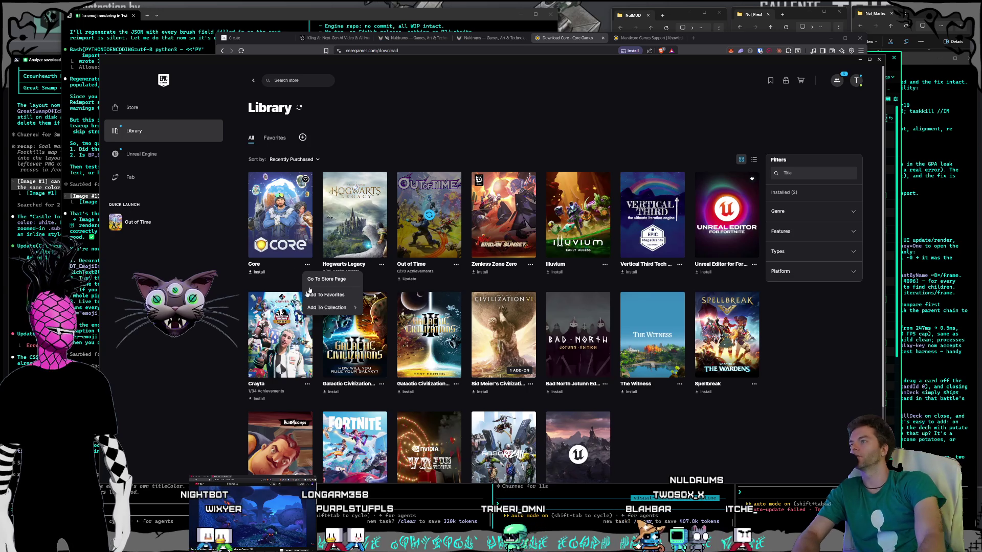
click(265, 272)
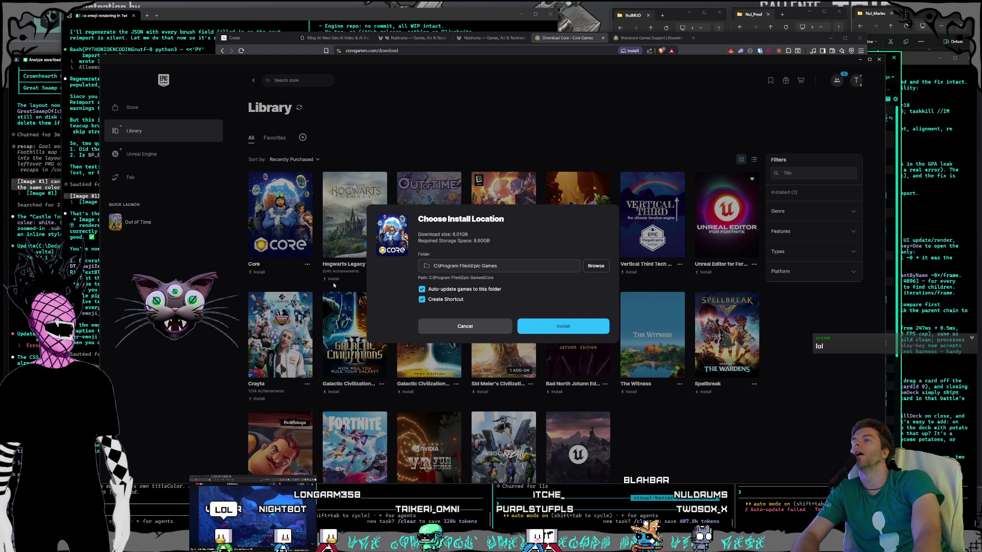
key(Escape)
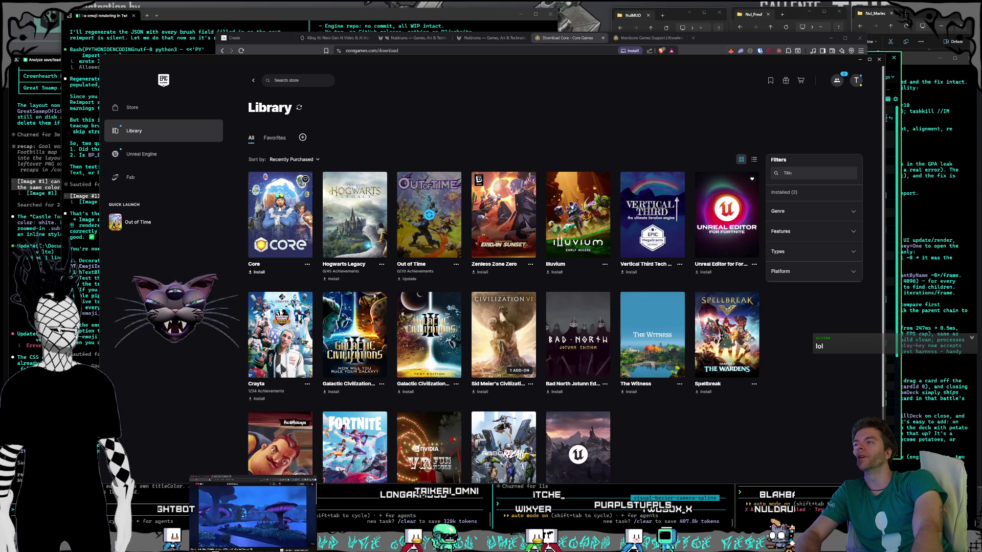
click(281, 210)
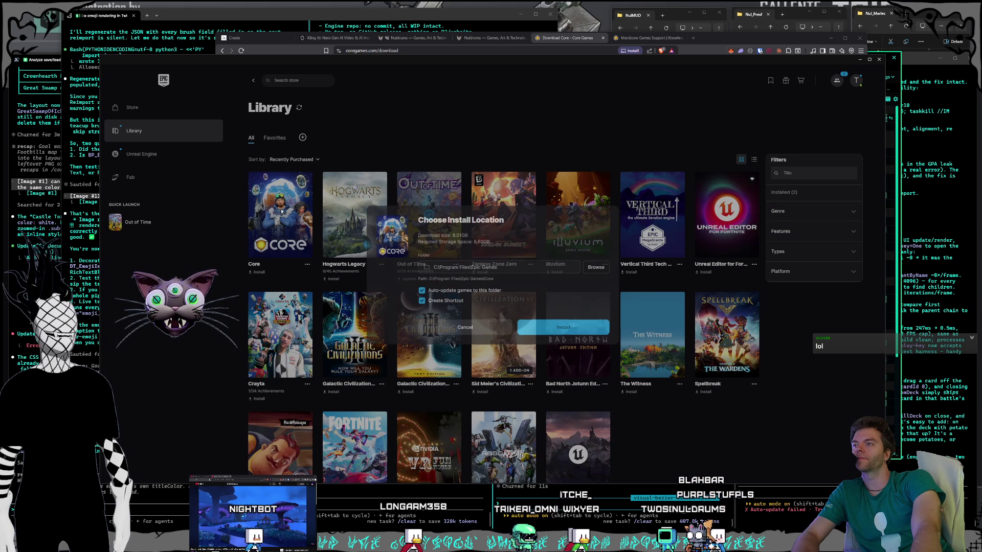
click(298, 212)
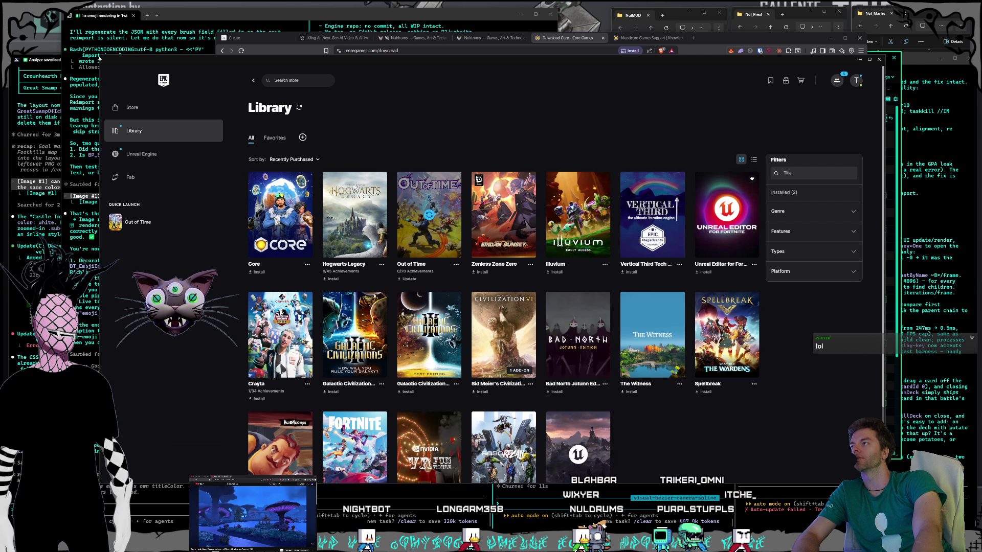
Shrink and reposition the launcher window, then close it.
mouse_move(101, 56)
mouse_down()
mouse_move(132, 77)
mouse_move(282, 127)
mouse_up()
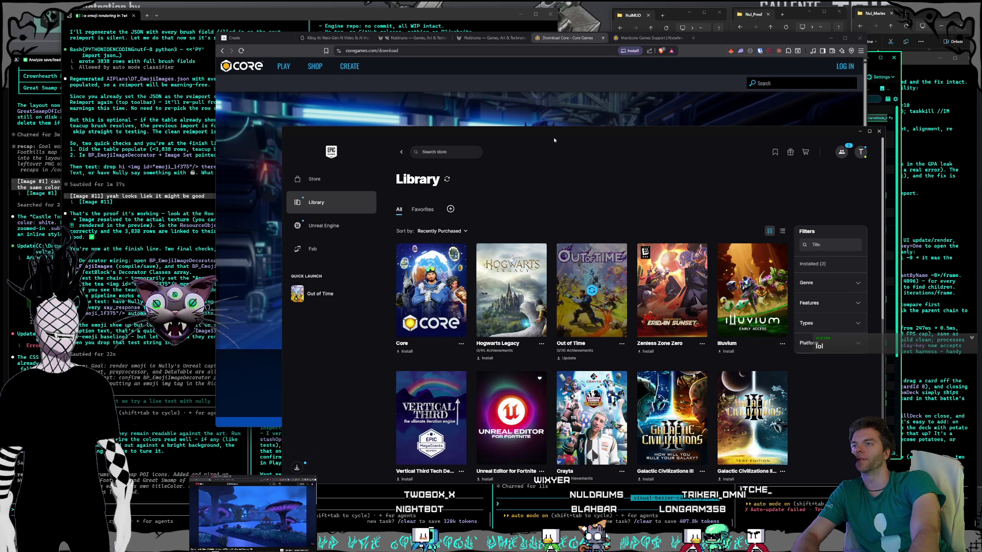
drag(472, 113, 487, 127)
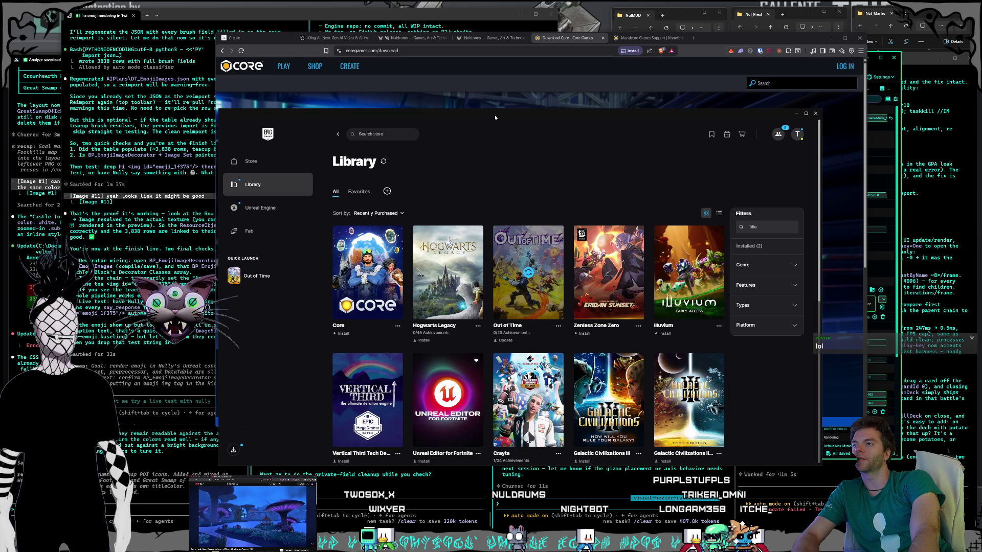
drag(495, 114, 500, 115)
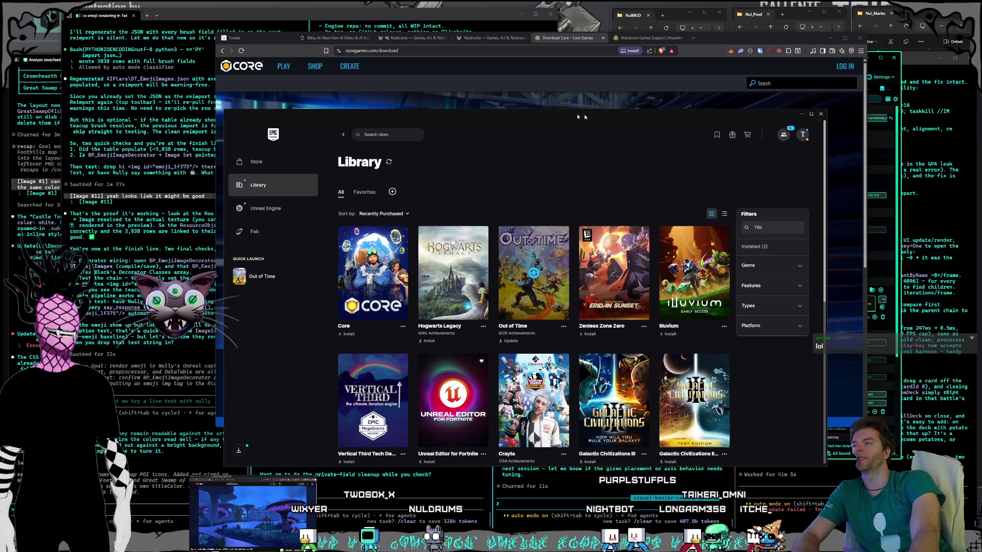
click(821, 114)
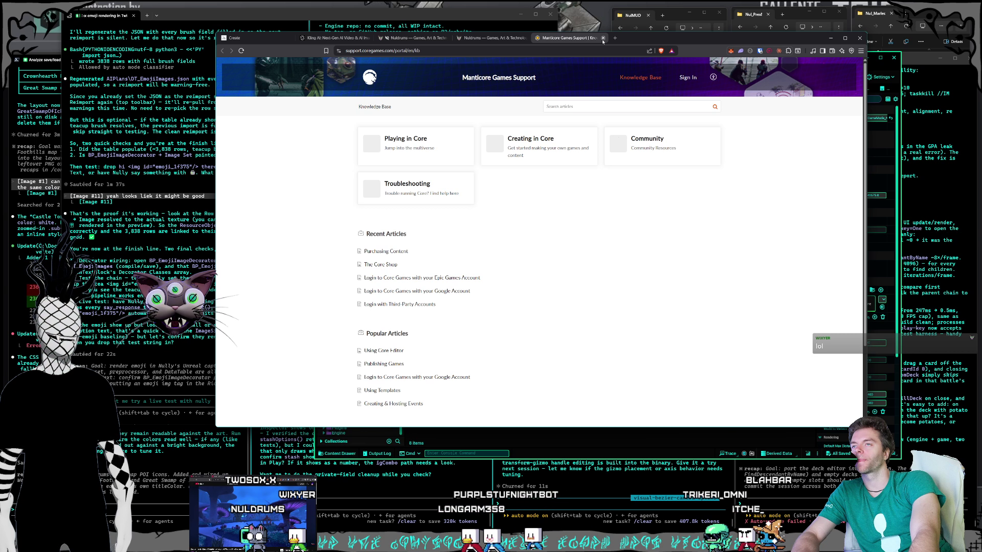
Close the Core download and Manticore support tabs, then search Unreal's Content root for 'rop'.
click(603, 38)
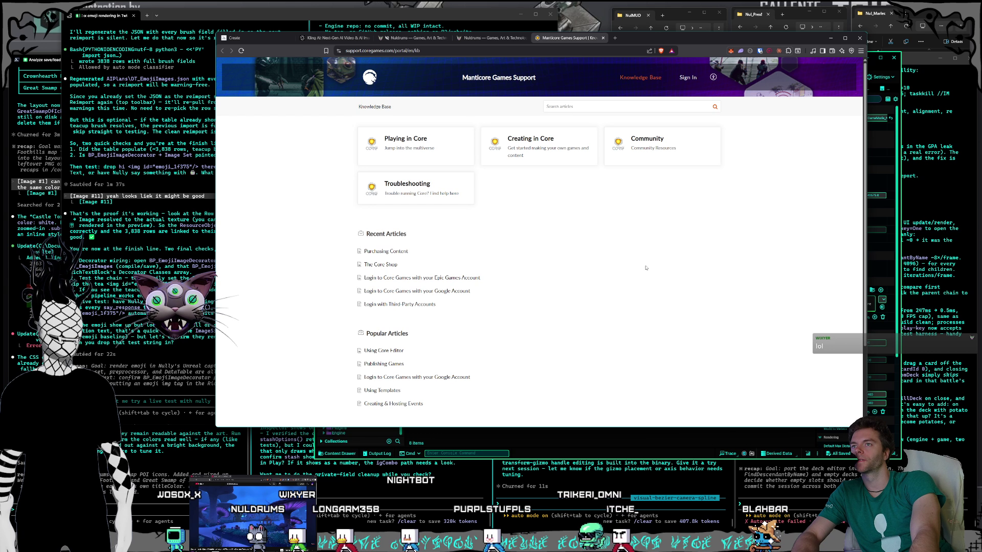
click(604, 38)
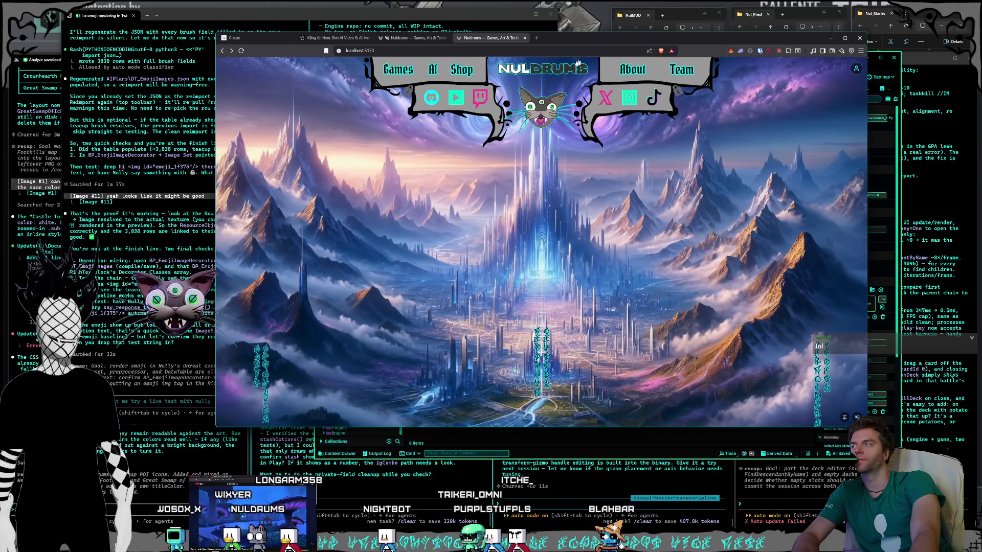
click(585, 454)
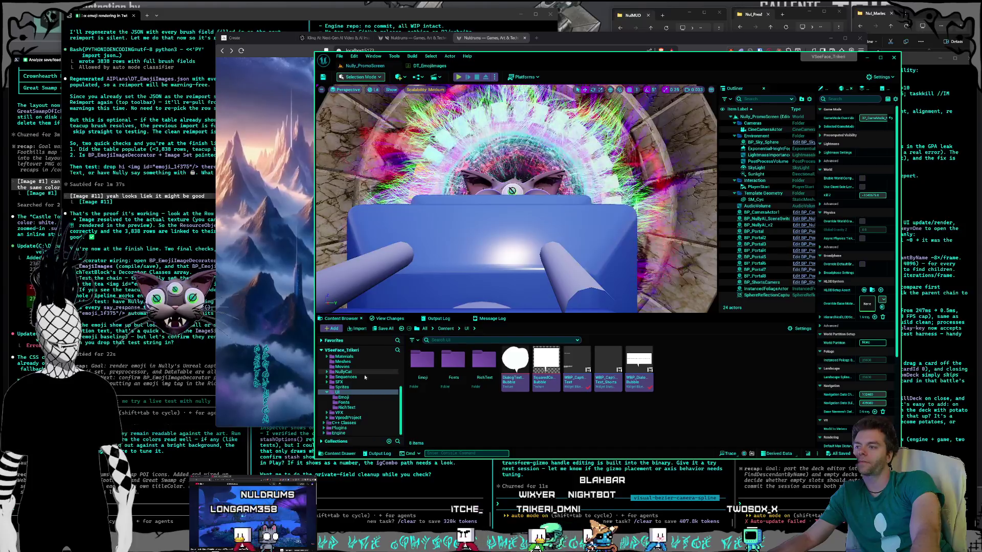
click(446, 328)
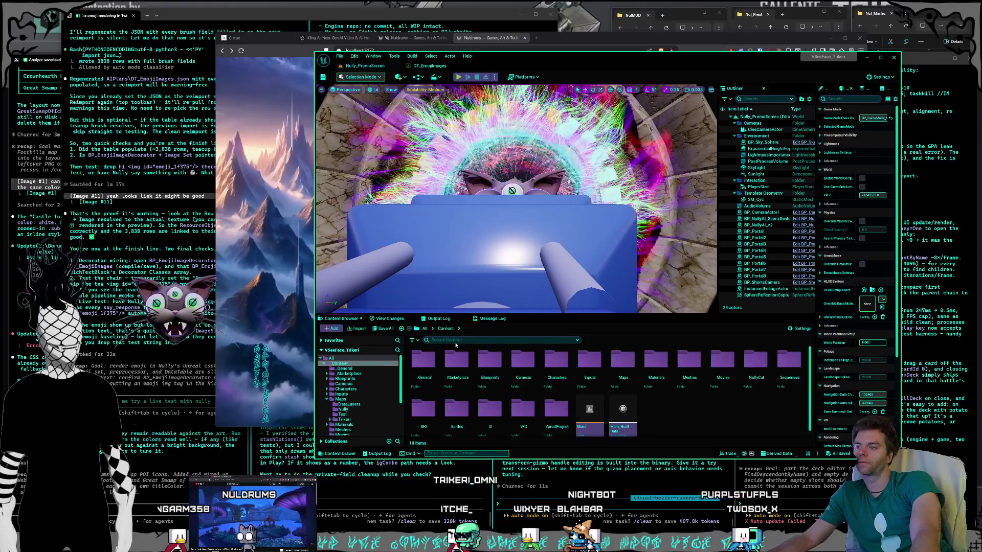
click(470, 340)
text(ro)
text(p)
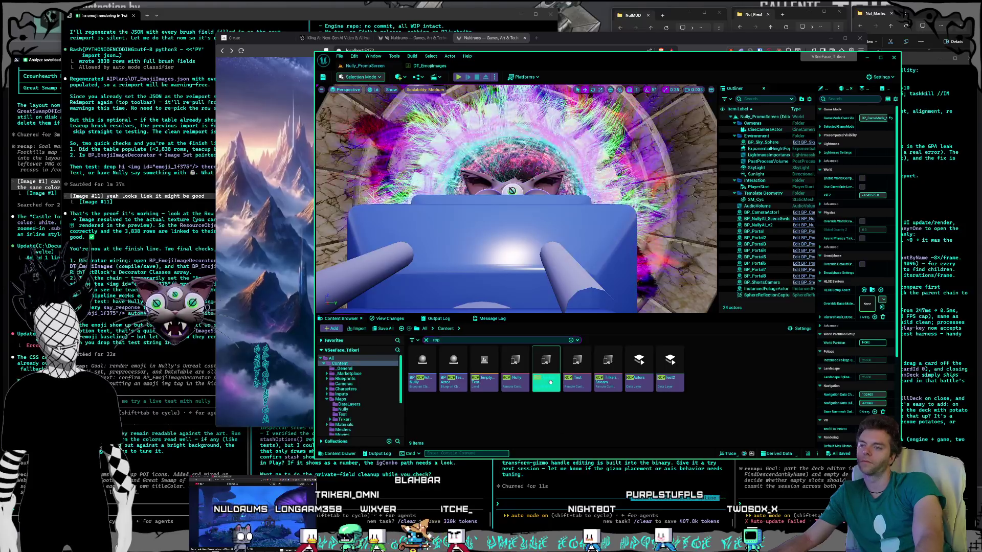
Open RCP_Nully2, play the level, call SayResponse and expand its Text Chunks input.
double_click(550, 382)
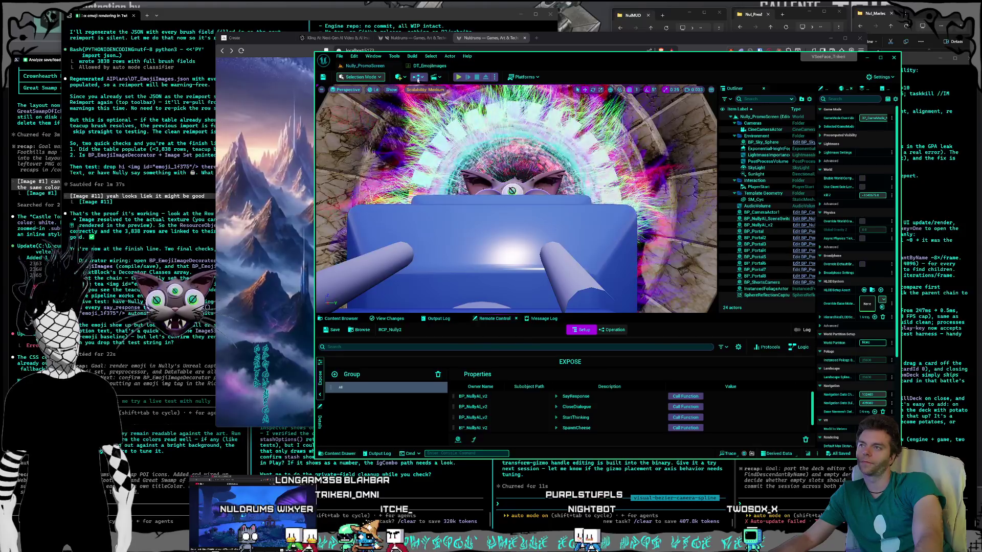
click(459, 78)
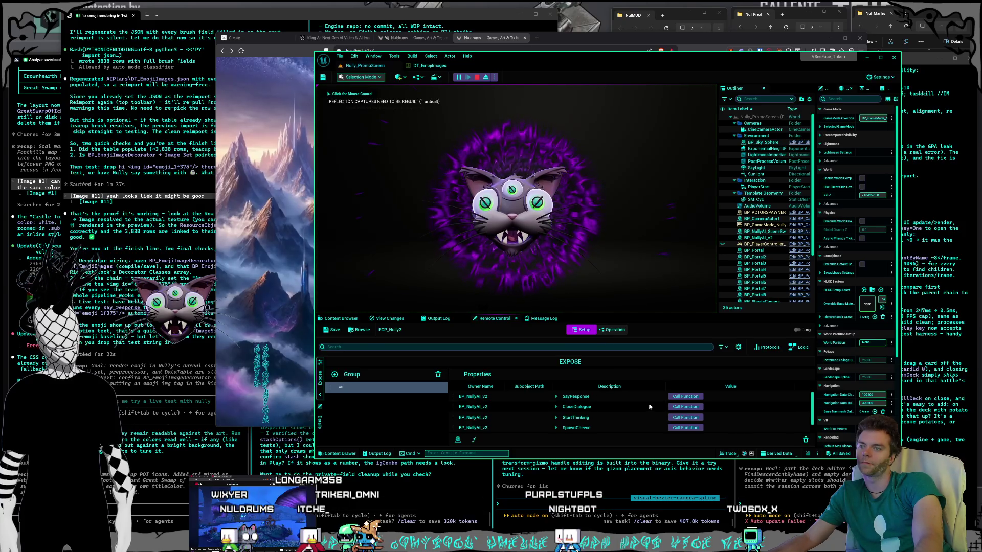
click(679, 397)
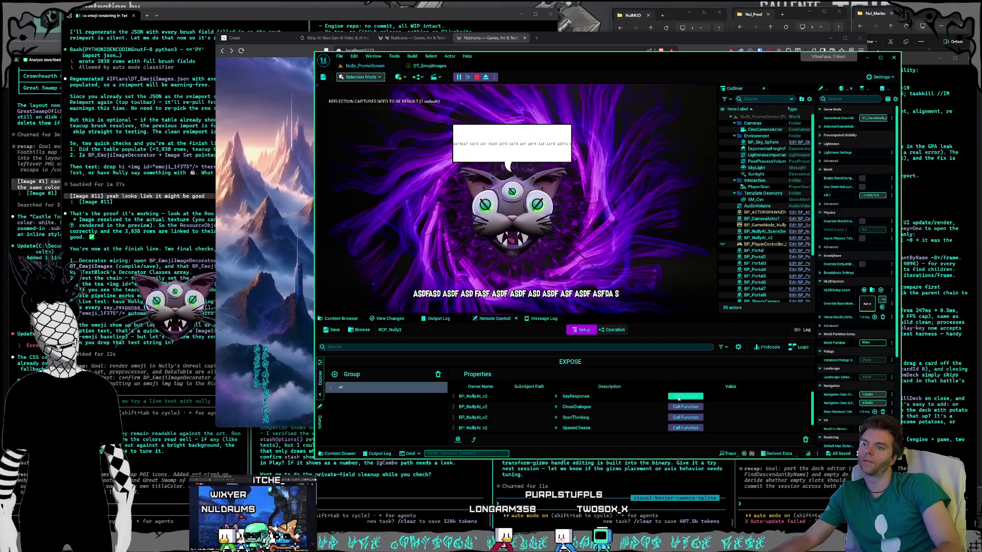
click(556, 397)
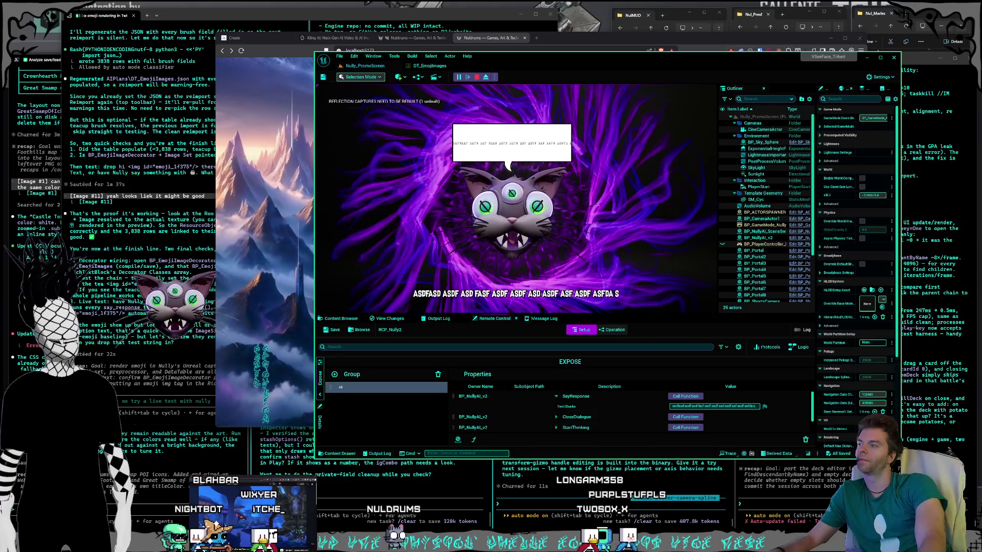
click(195, 352)
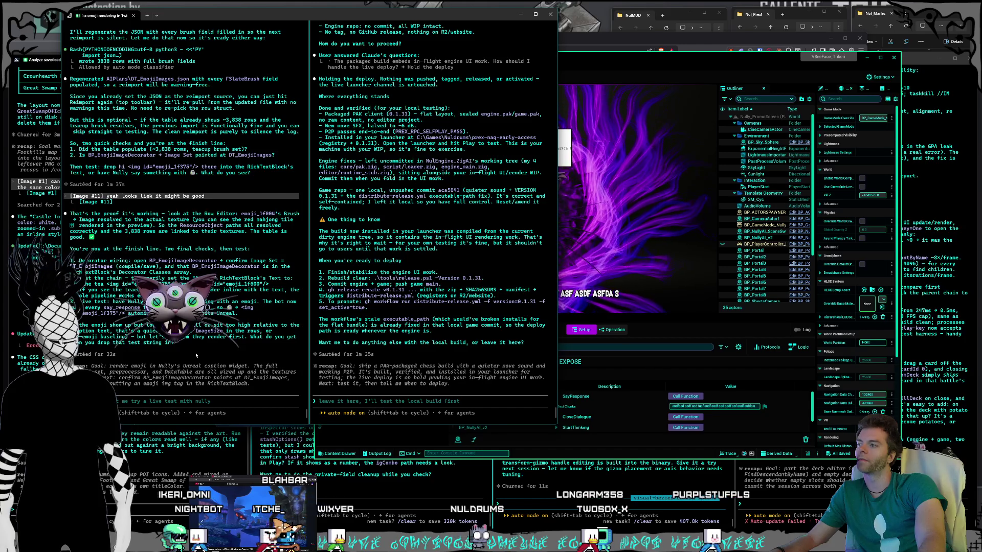
Copy the <img id="emoji_1f375"/> tag from the terminal and paste it at the start of Text Chunks.
drag(124, 316, 238, 307)
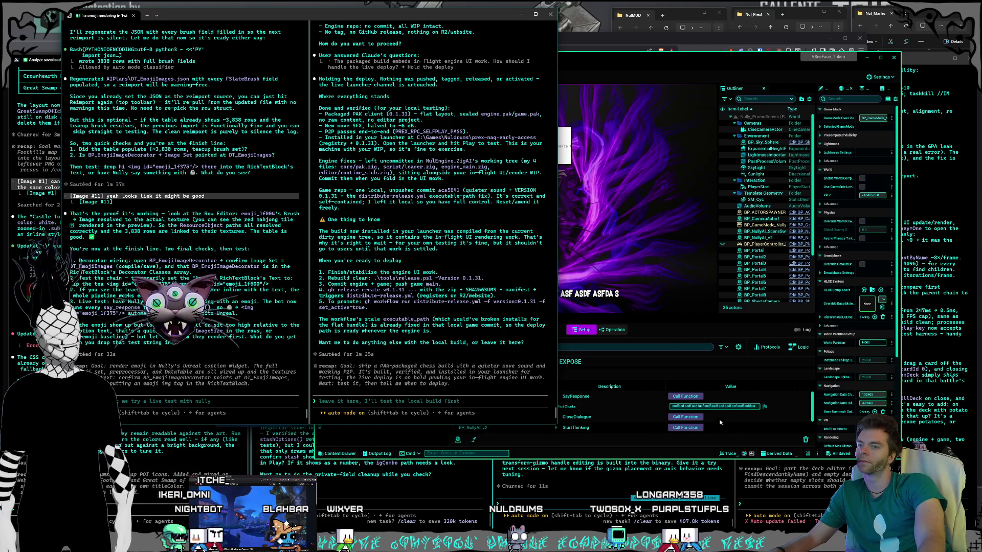
click(669, 408)
key(ctrl+v)
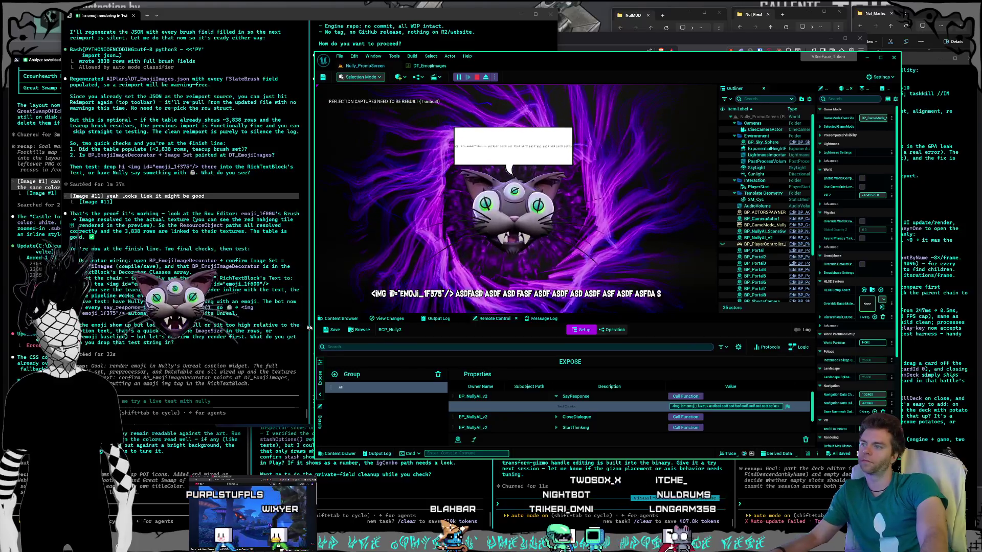
Call CloseDialogue then SayResponse to check the emoji_1f375 icon renders inline, then stop playing.
click(154, 400)
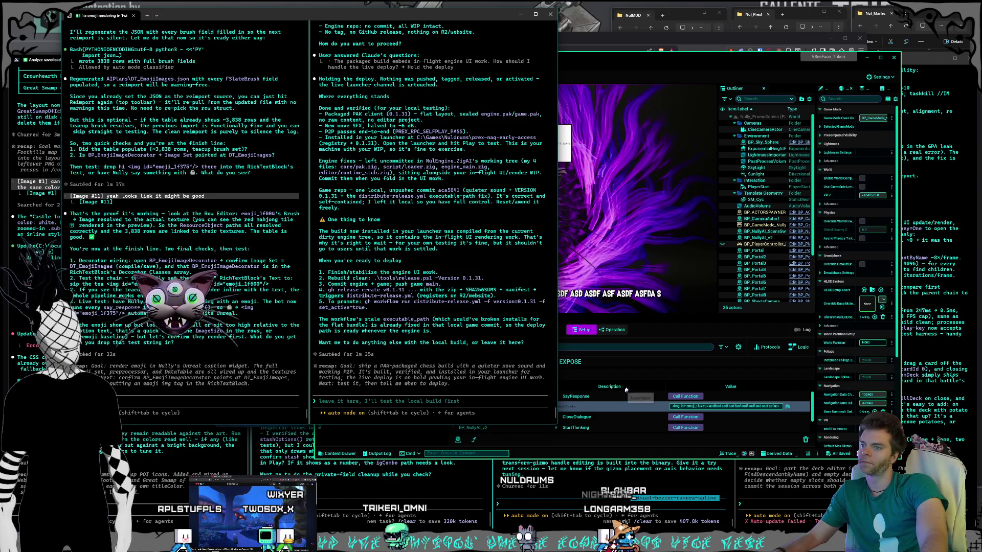
click(680, 406)
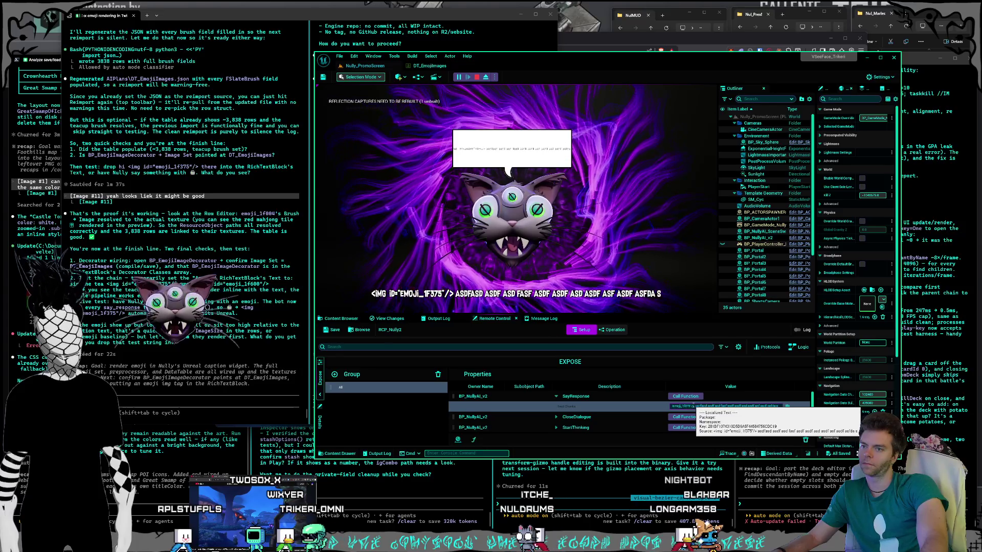
click(675, 418)
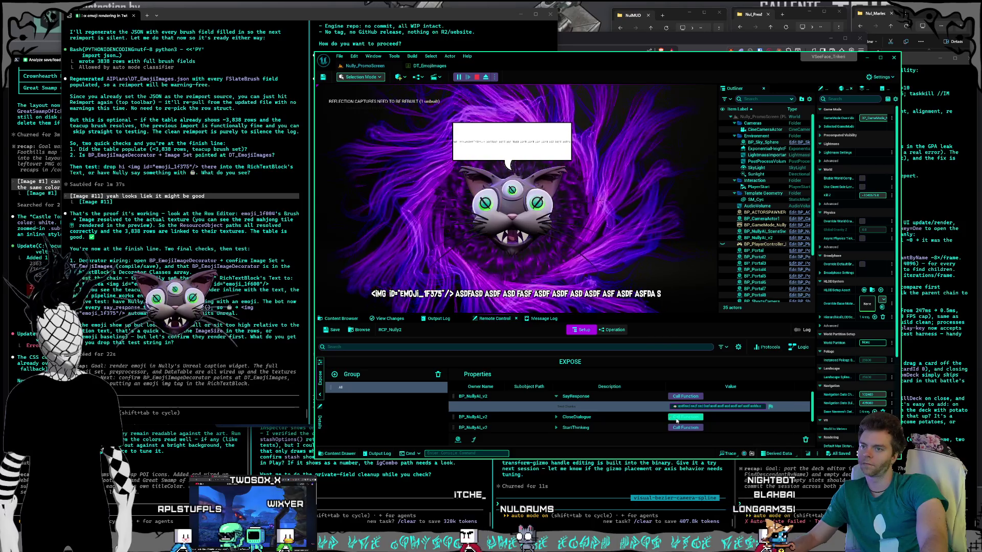
click(680, 397)
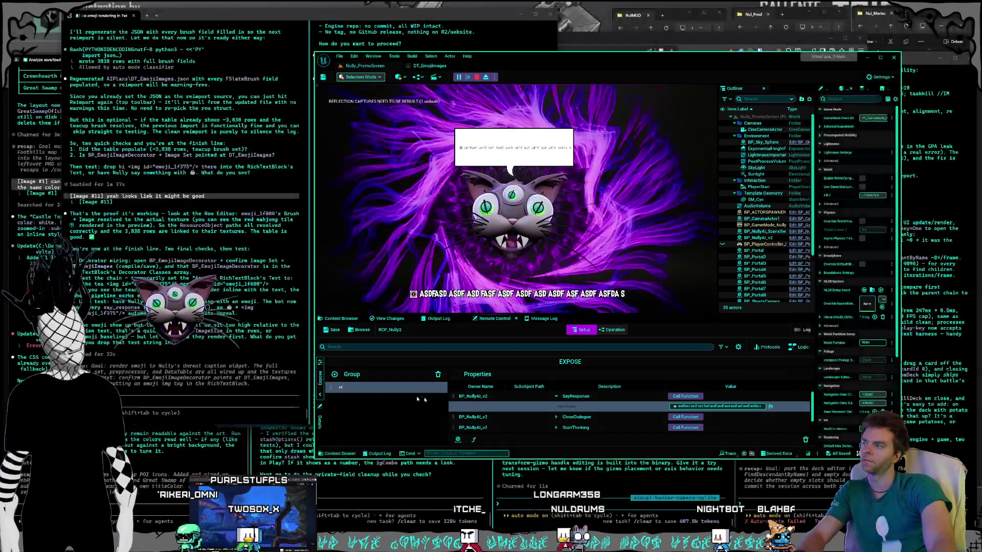
click(199, 390)
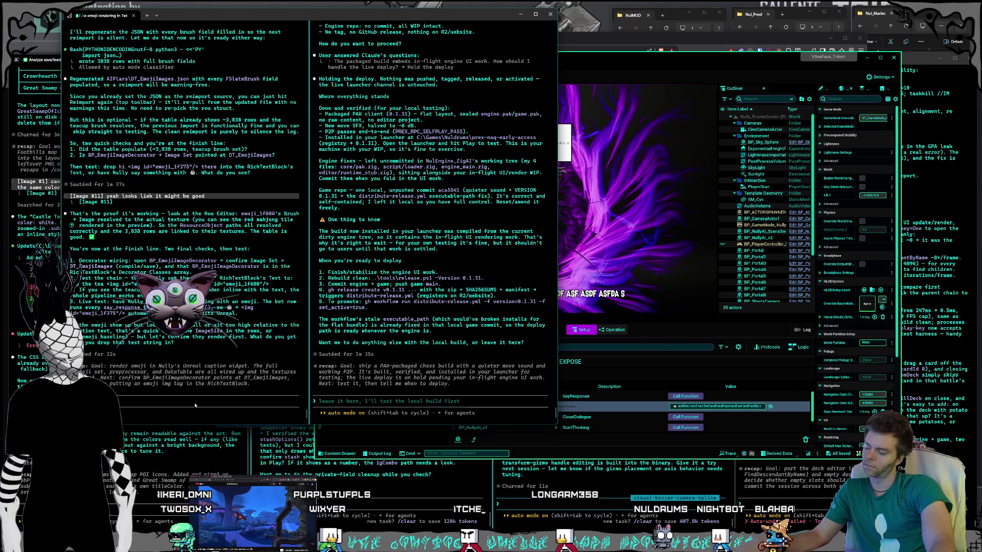
click(636, 65)
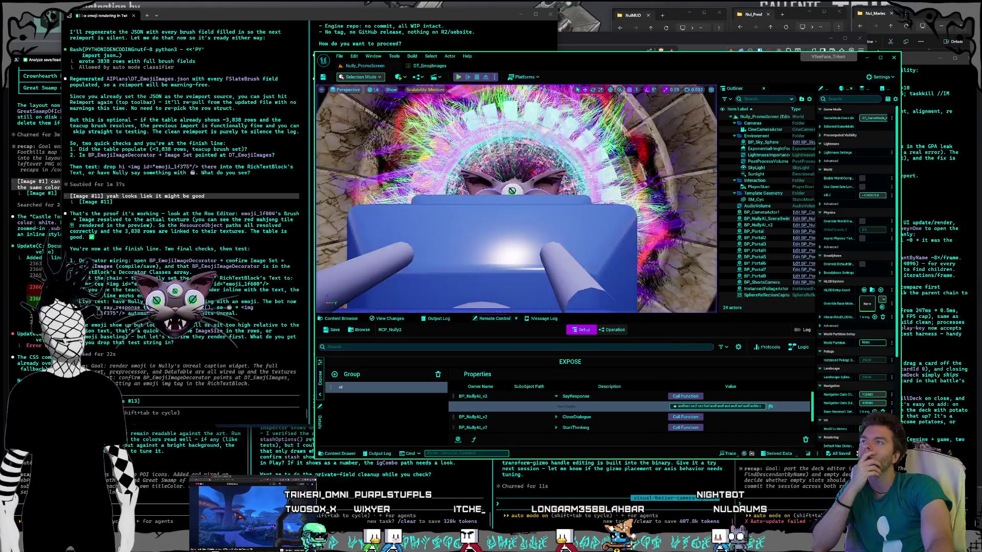
Stop the play session and open WBP_CaptionsText from the UI folder with the 'rcp' search cleared.
click(477, 77)
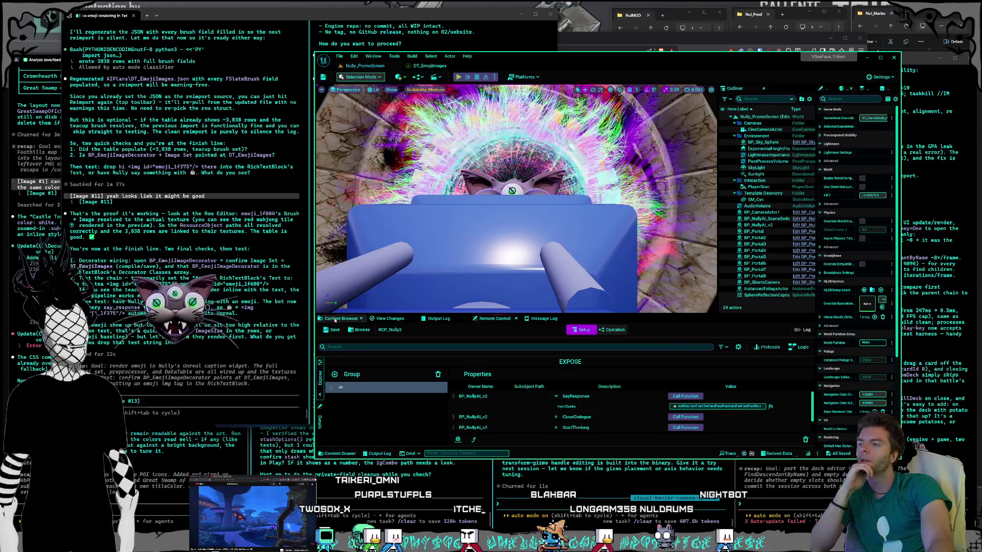
click(361, 330)
scroll(359, 414, down, 3)
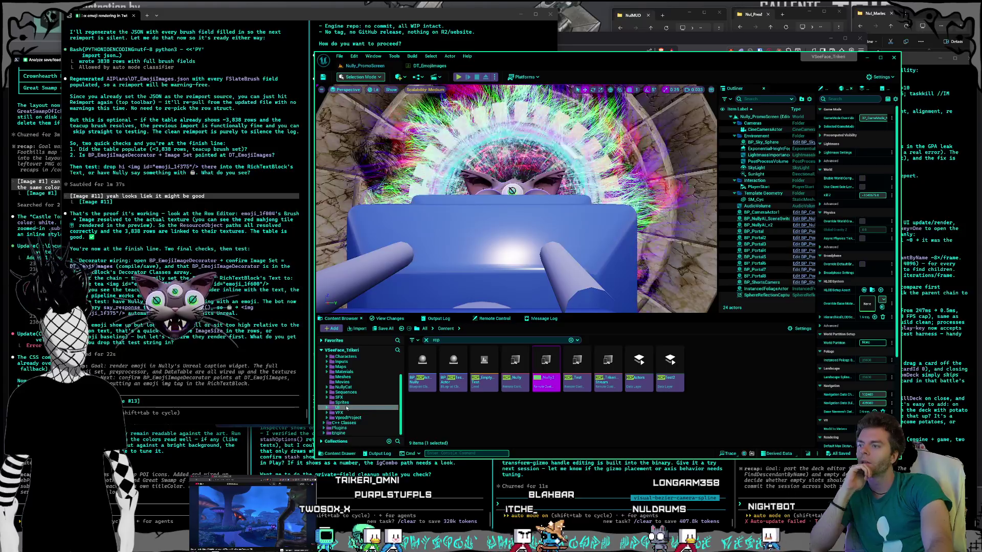
click(338, 408)
click(427, 340)
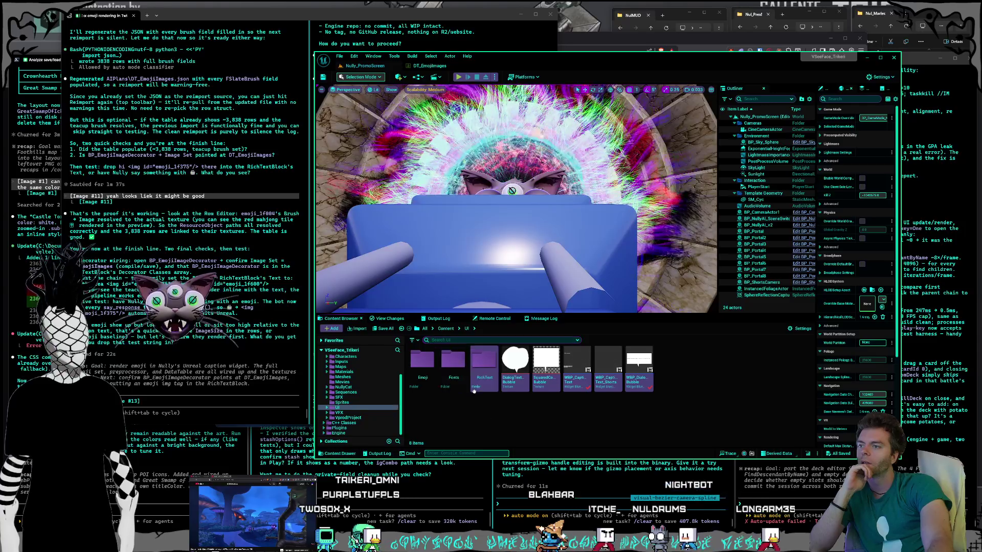
click(576, 367)
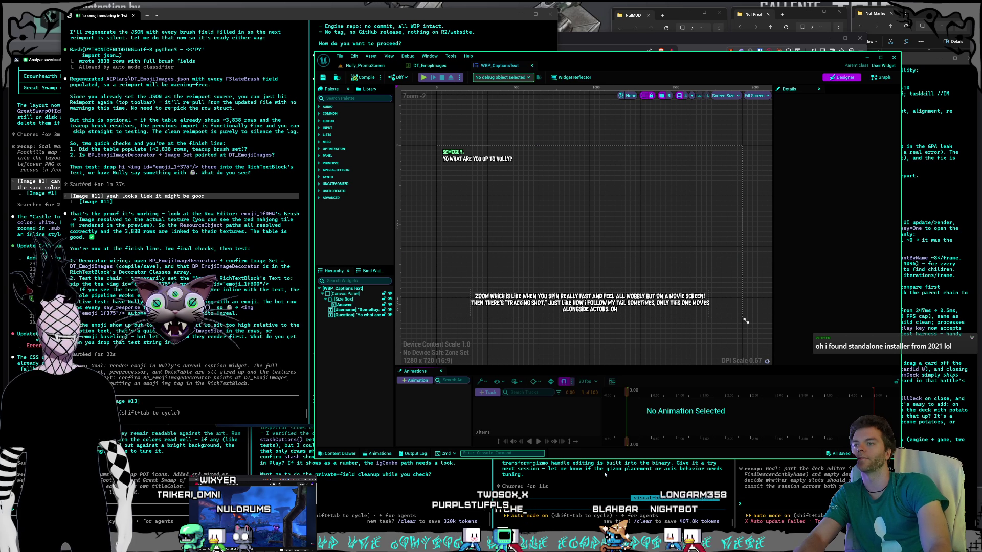
Select the Answer caption and enlarge the Details panel and design canvas.
click(344, 305)
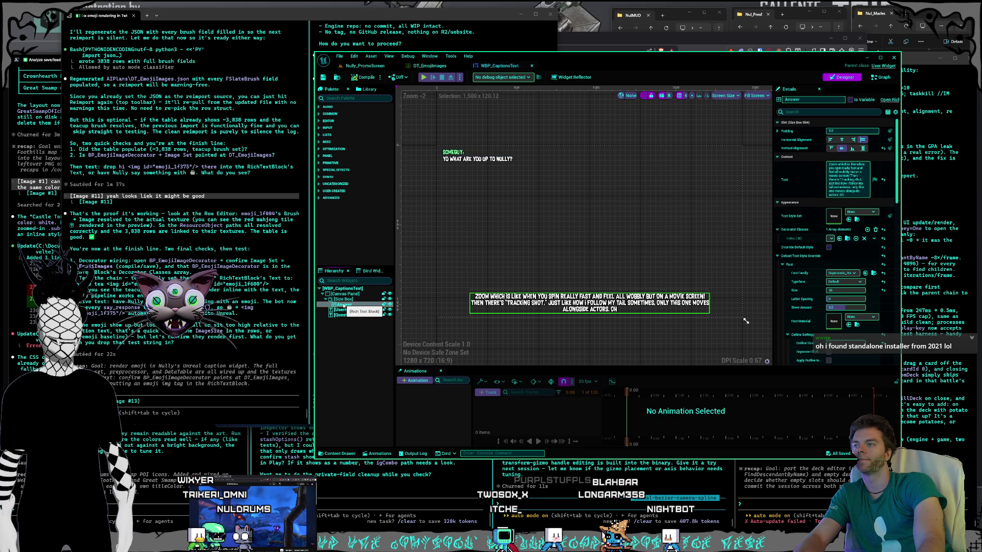
mouse_move(773, 335)
mouse_down()
mouse_move(753, 334)
mouse_move(762, 334)
mouse_up()
drag(745, 367, 747, 377)
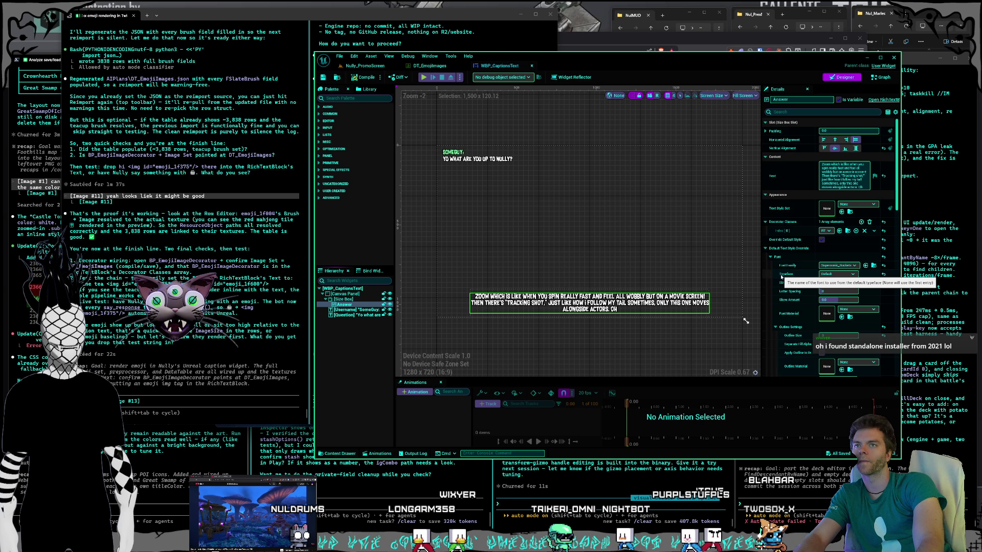
Open the RTBID_Emojis decorator, then return to the widget designer and resize its details area and window.
click(847, 231)
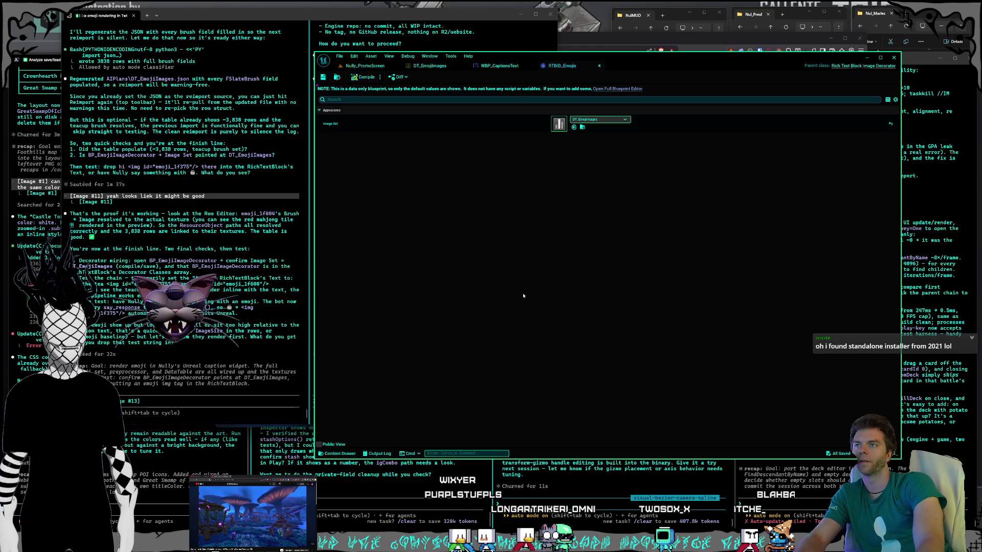
click(510, 67)
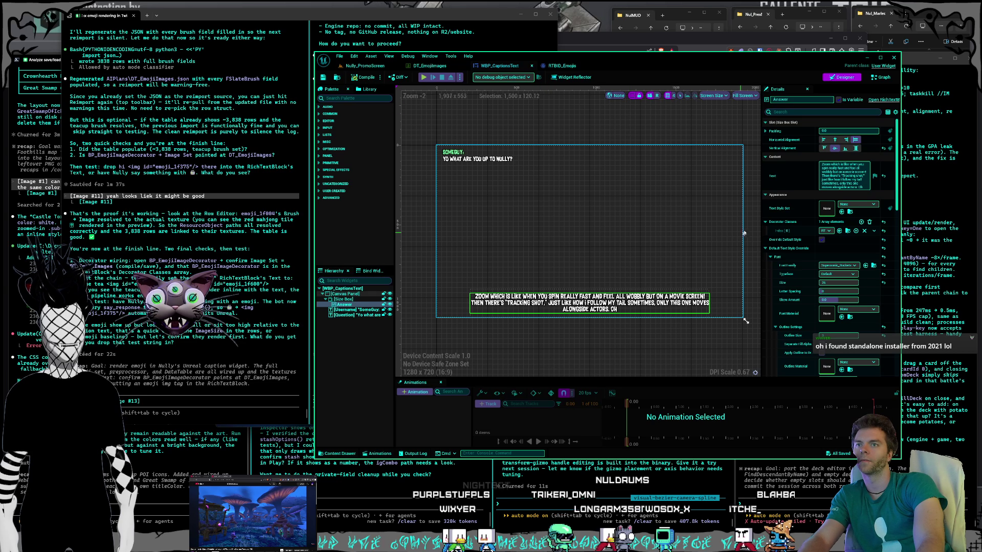
mouse_move(762, 229)
mouse_down()
mouse_move(673, 230)
mouse_move(716, 233)
mouse_up()
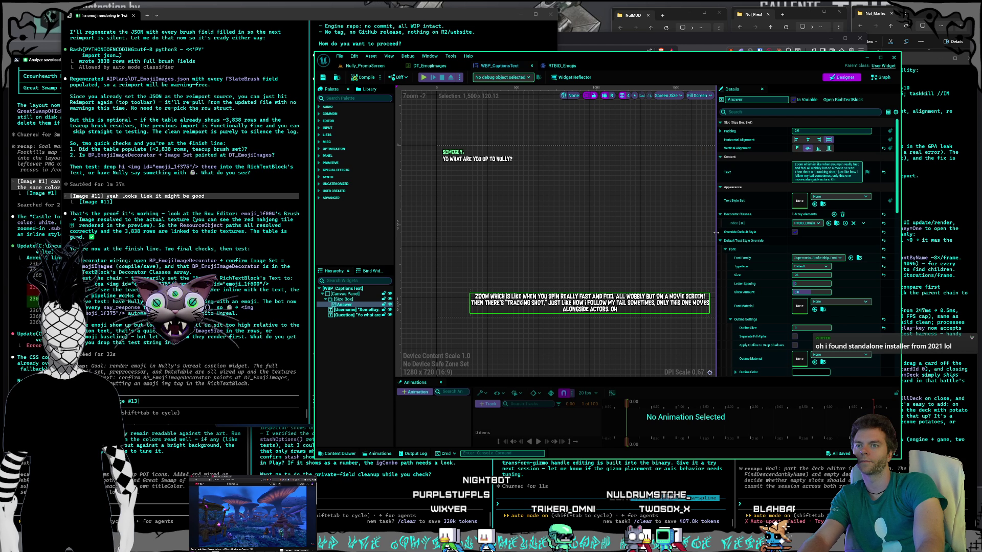
mouse_move(900, 458)
mouse_down()
mouse_move(844, 370)
mouse_move(882, 409)
mouse_up()
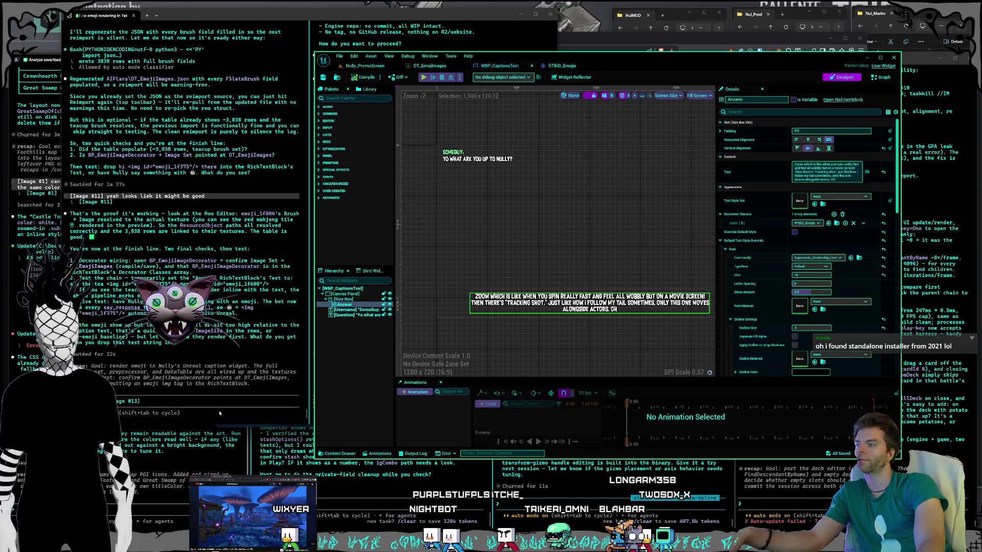
Bring Unreal back over the terminals showing RTBID_Emojis, whose Image Set is DT_EmojiImages.
click(219, 411)
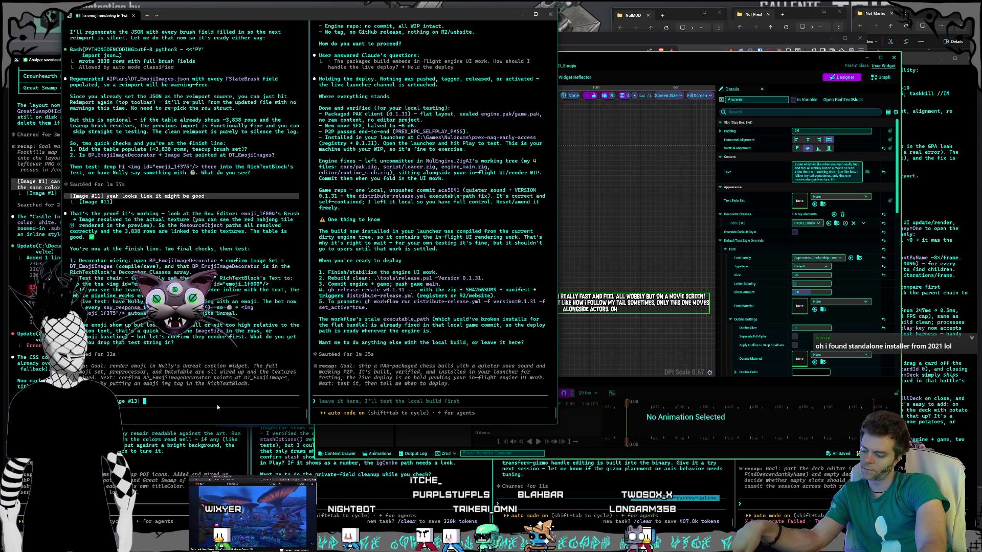
click(593, 56)
click(558, 67)
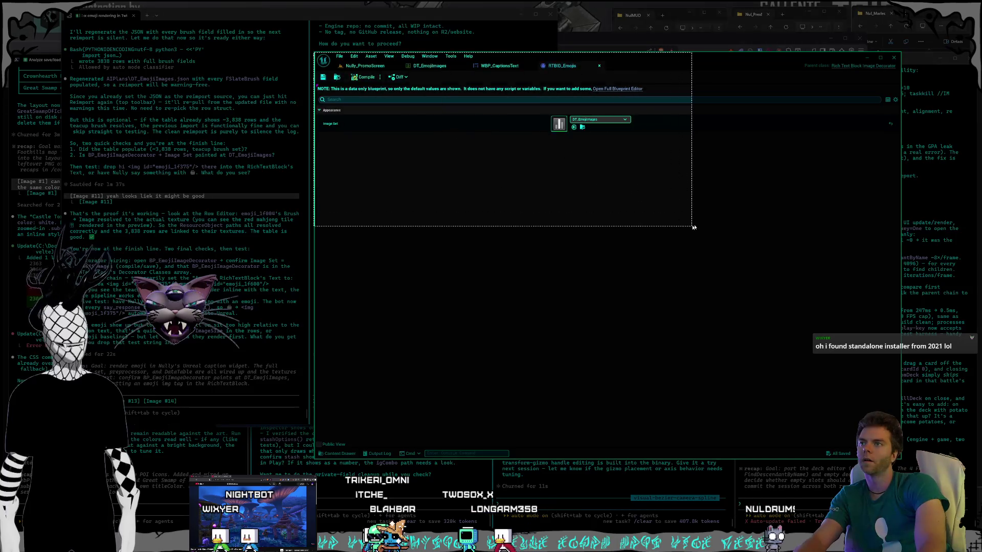
Send Claude Code the screenshots with 'i think i have everything right but it didn't work'.
click(230, 400)
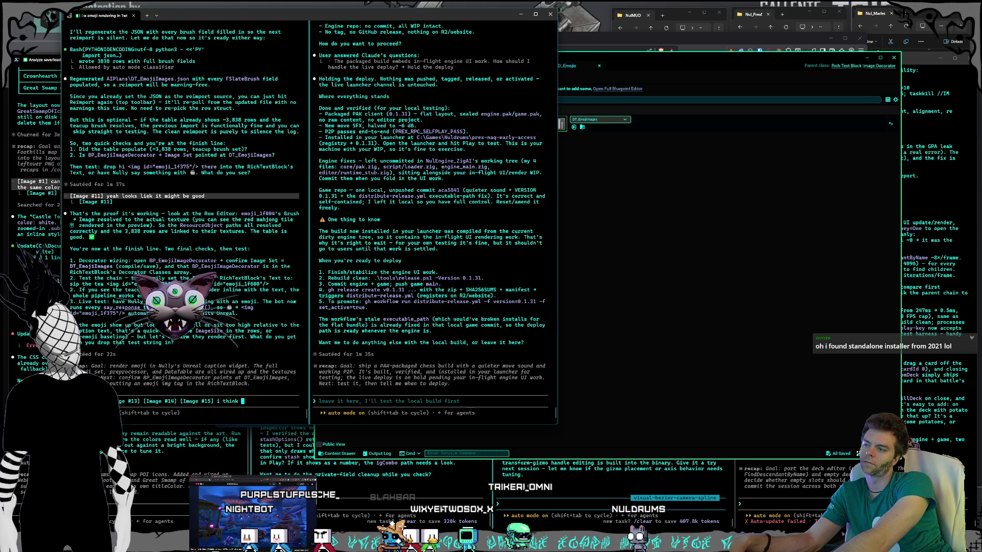
text(hing)
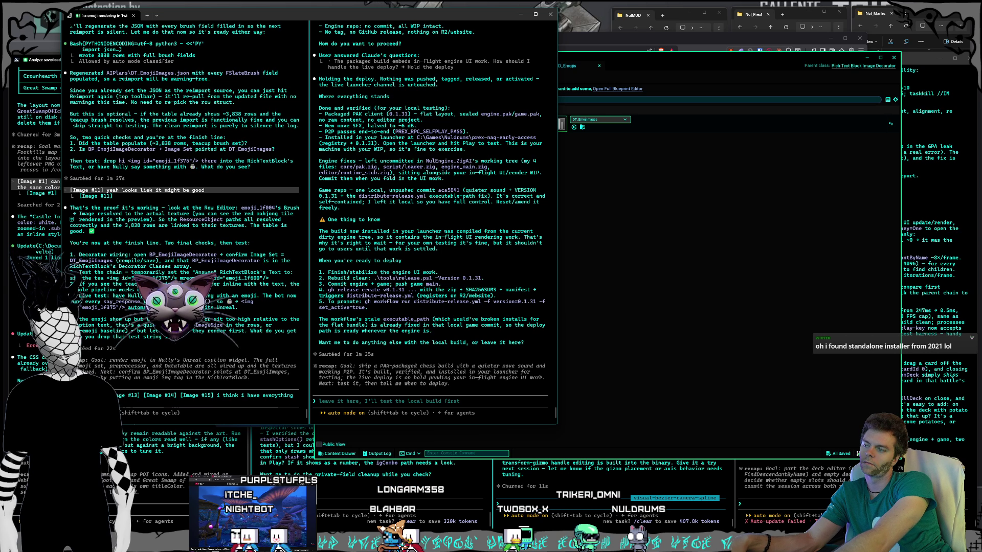
text( it didn't work)
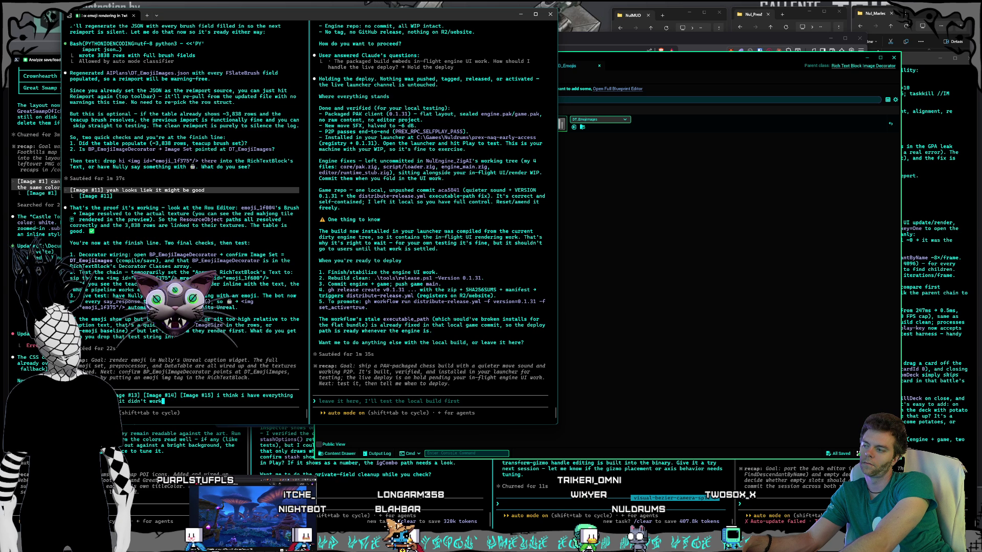
key(Return)
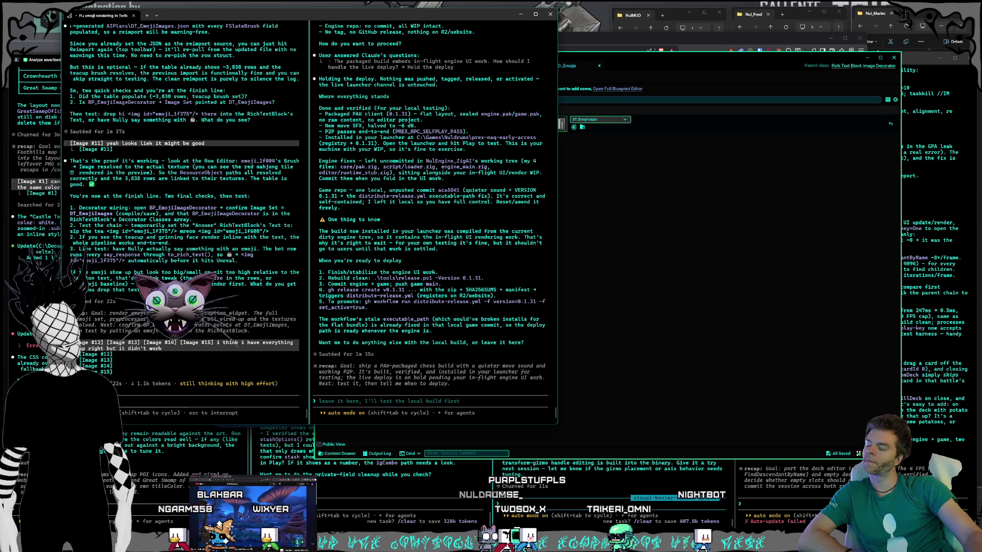
click(595, 499)
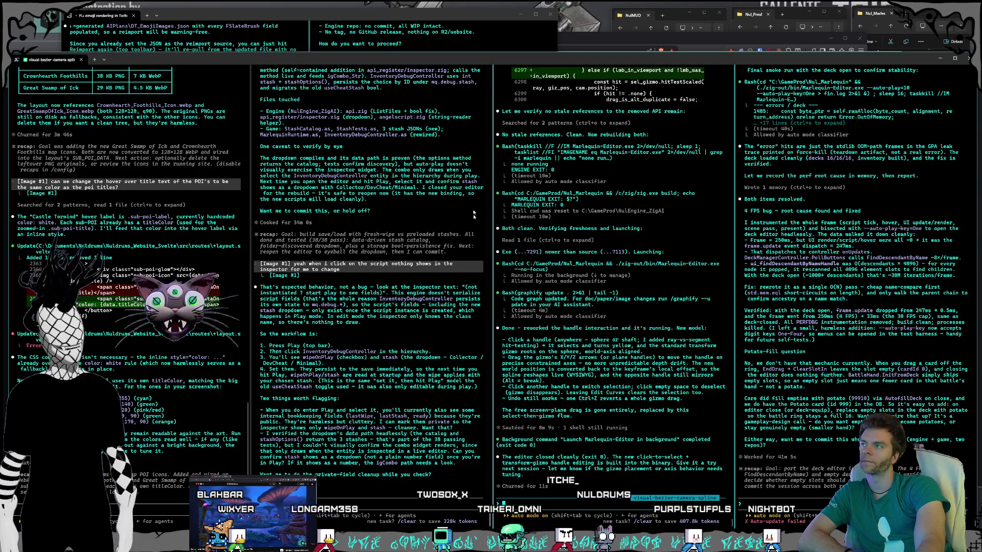
Switch to the deck editor session and reply approving the commit and adding the potato fill.
click(389, 36)
click(436, 407)
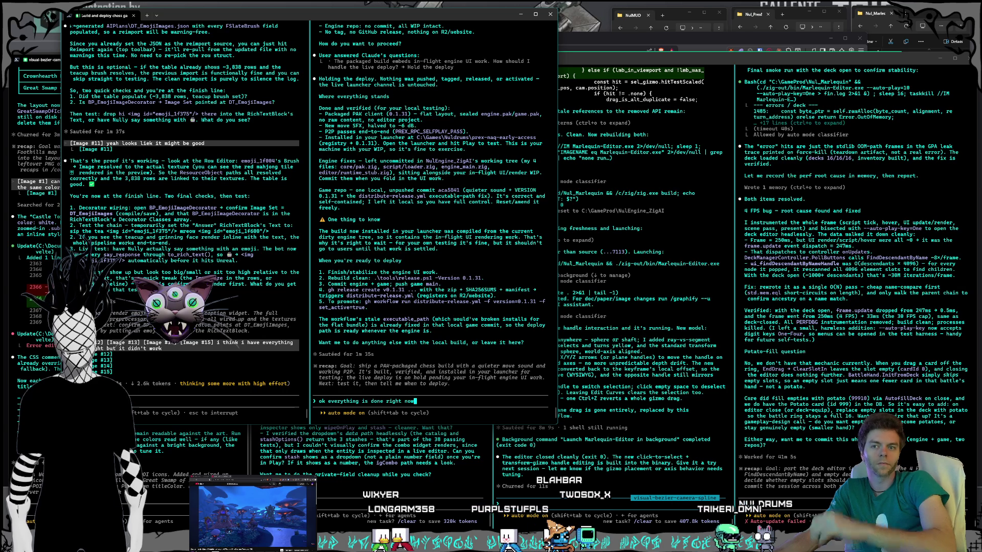
key(alt+Tab)
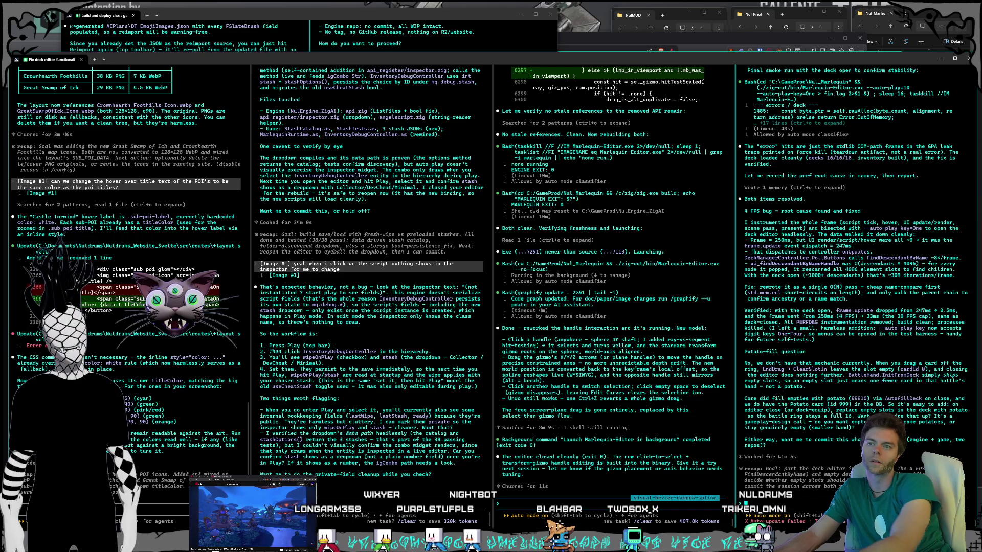
text(yeah commit)
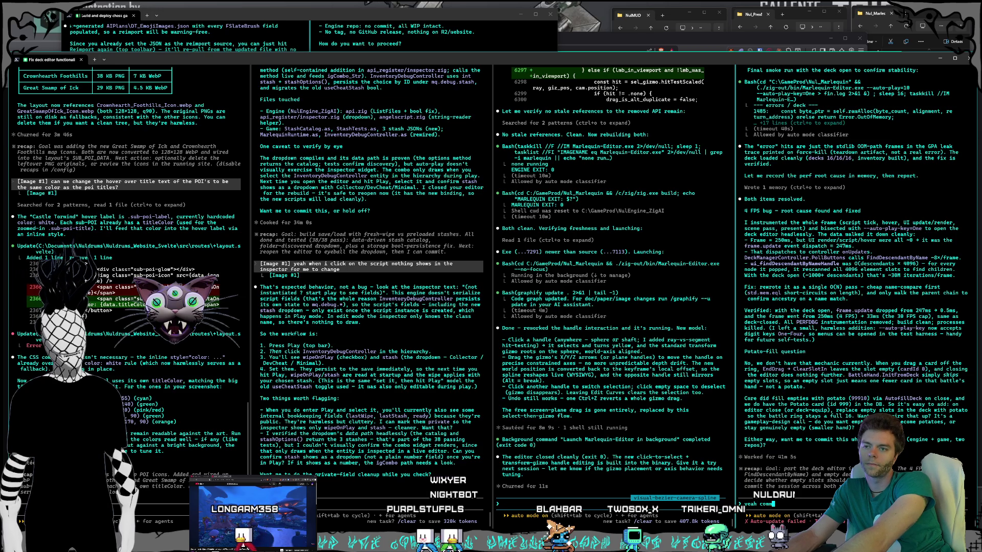
text(h add the potato fill and)
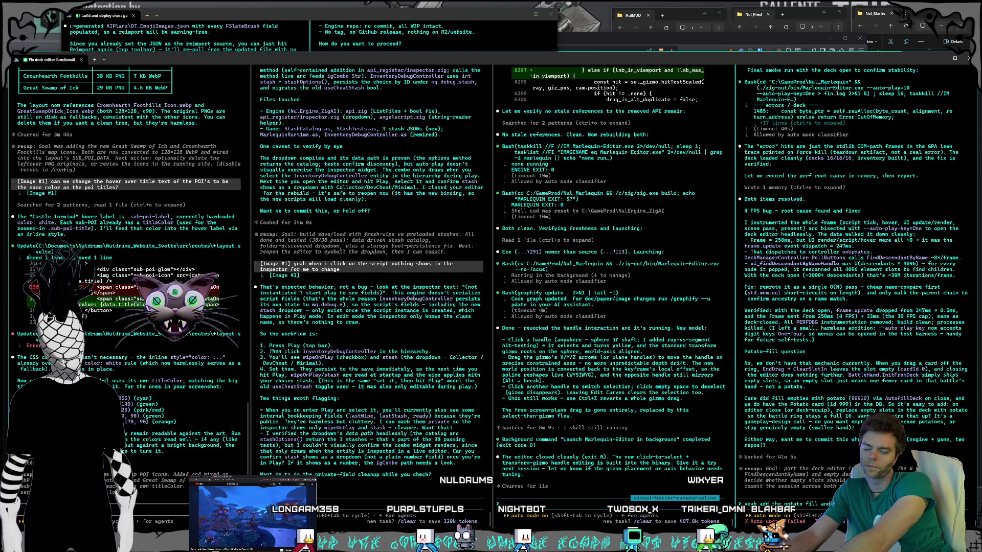
key(Return)
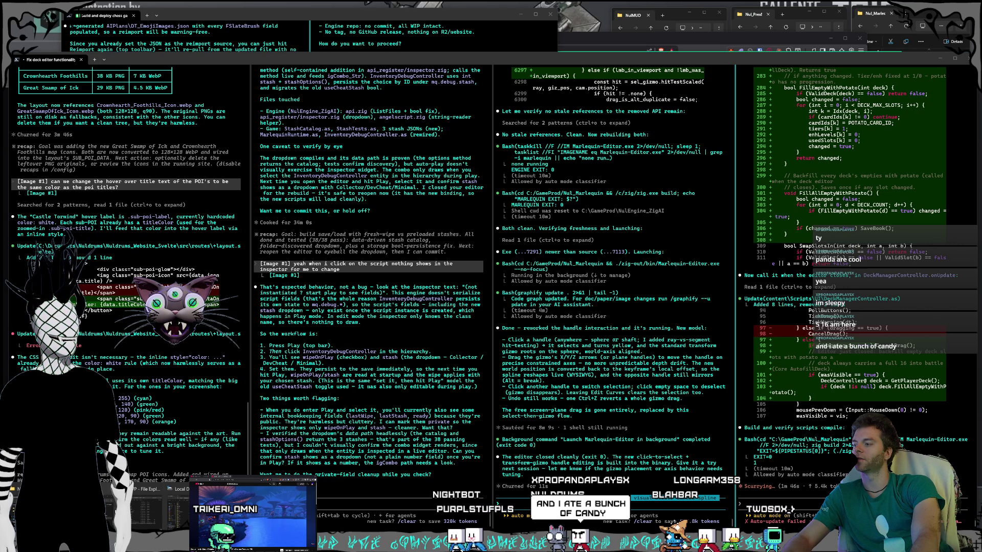
In File Explorer, go from the C: drive through GameProd and Nul_Marlequin into the content folder.
key(alt+Tab)
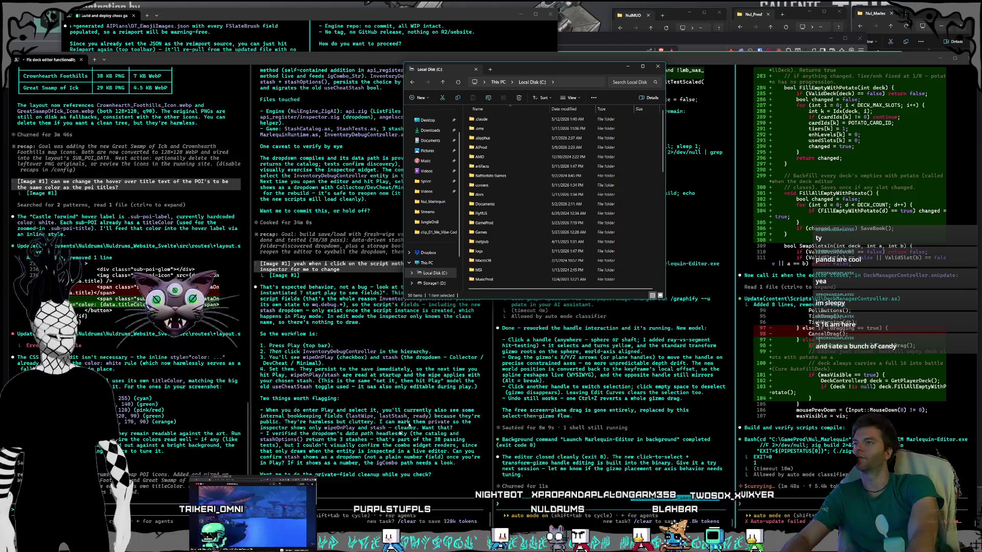
scroll(478, 226, down, 10)
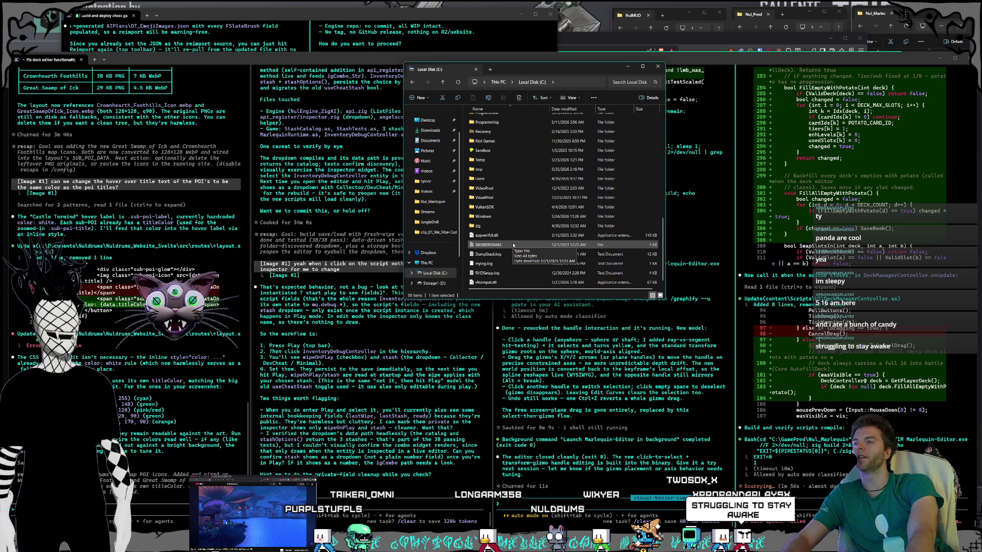
scroll(514, 245, up, 8)
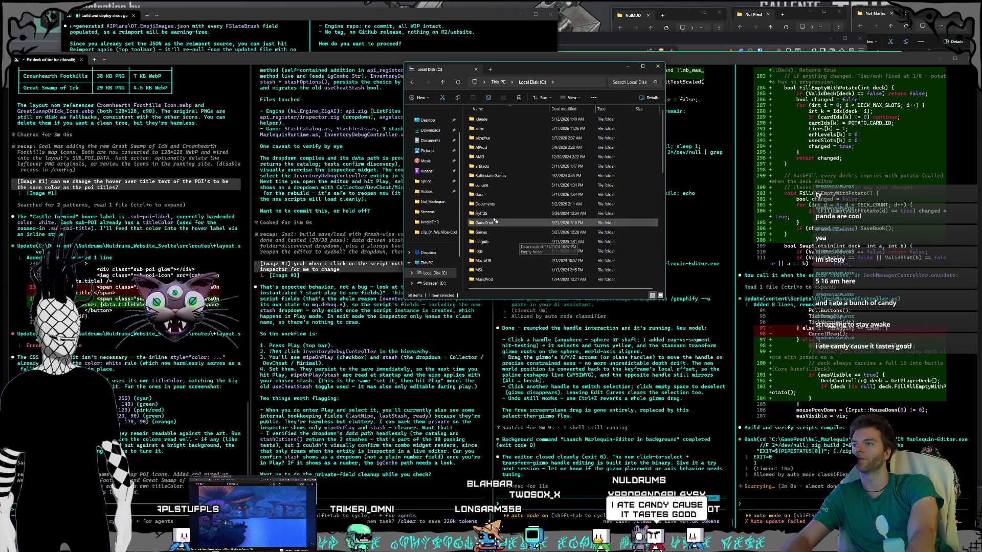
scroll(486, 224, up, 1)
double_click(486, 223)
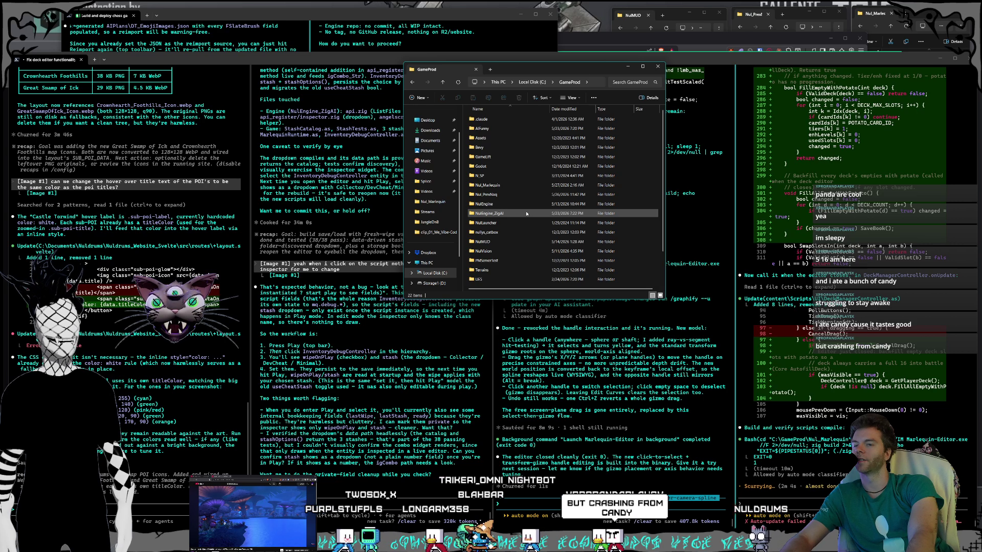
double_click(497, 186)
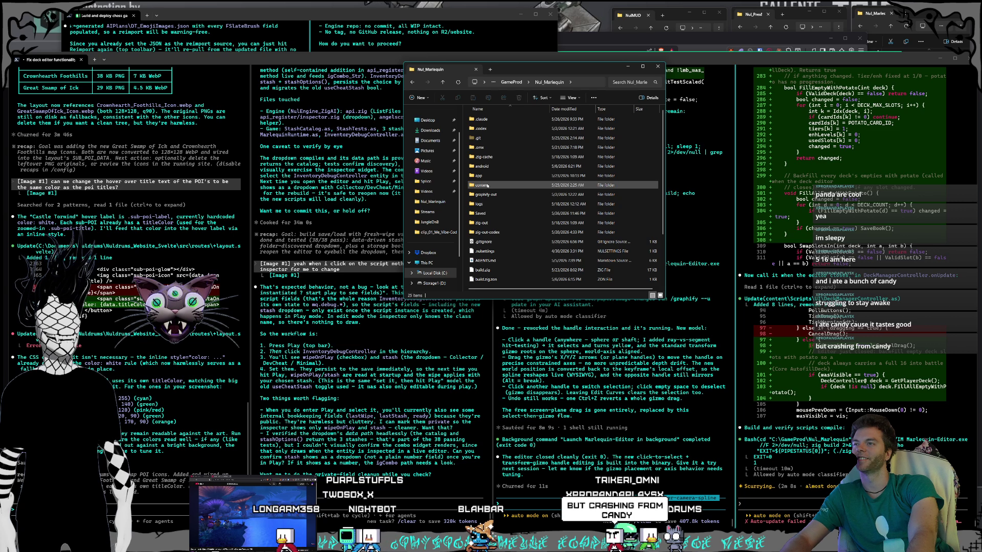
double_click(490, 185)
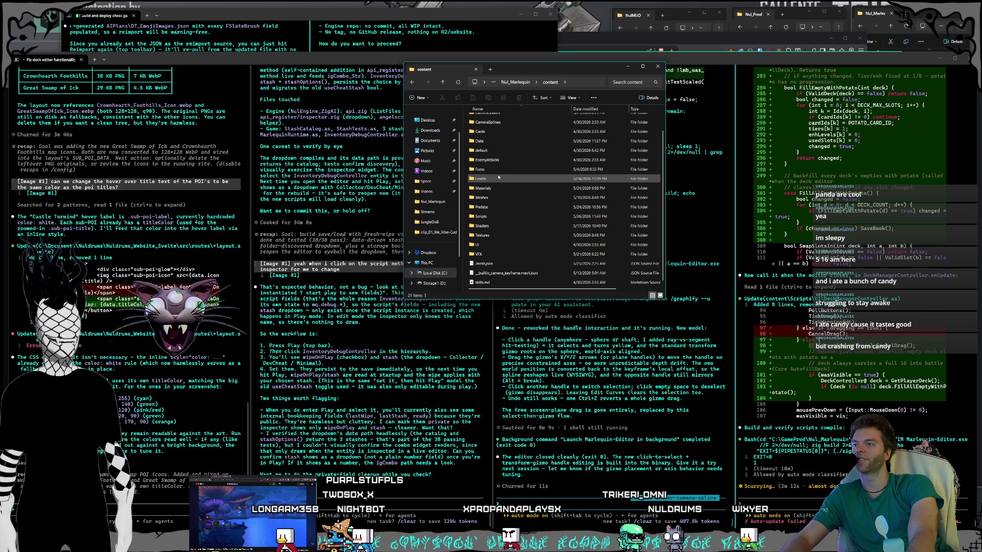
Open Meshes, then the Darknights folder with its seven numbered subfolders.
scroll(499, 179, up, 1)
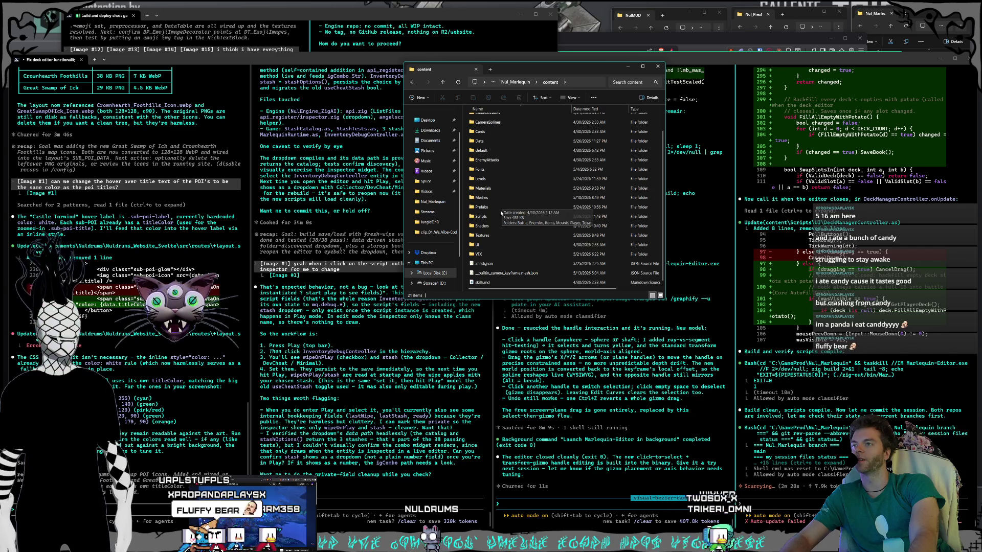
double_click(504, 198)
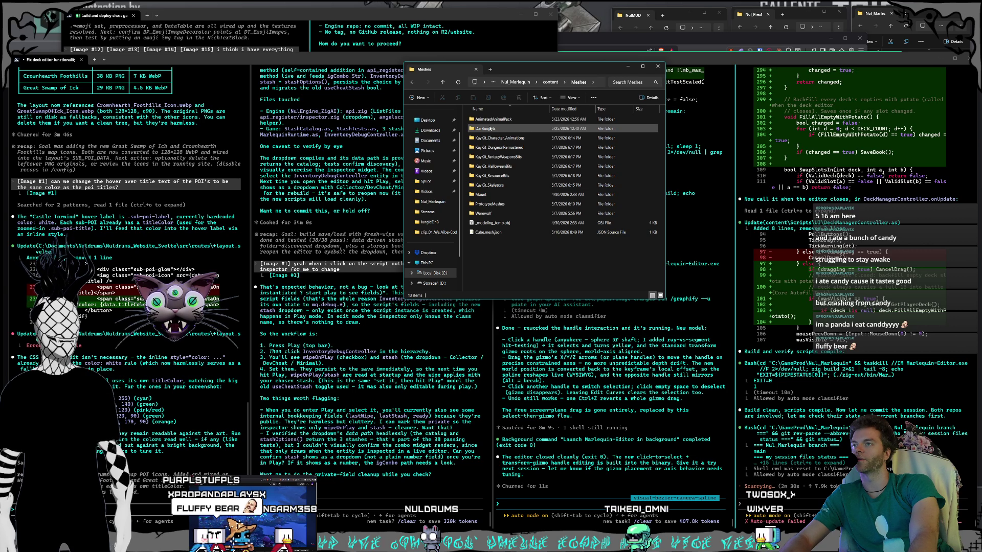
double_click(489, 129)
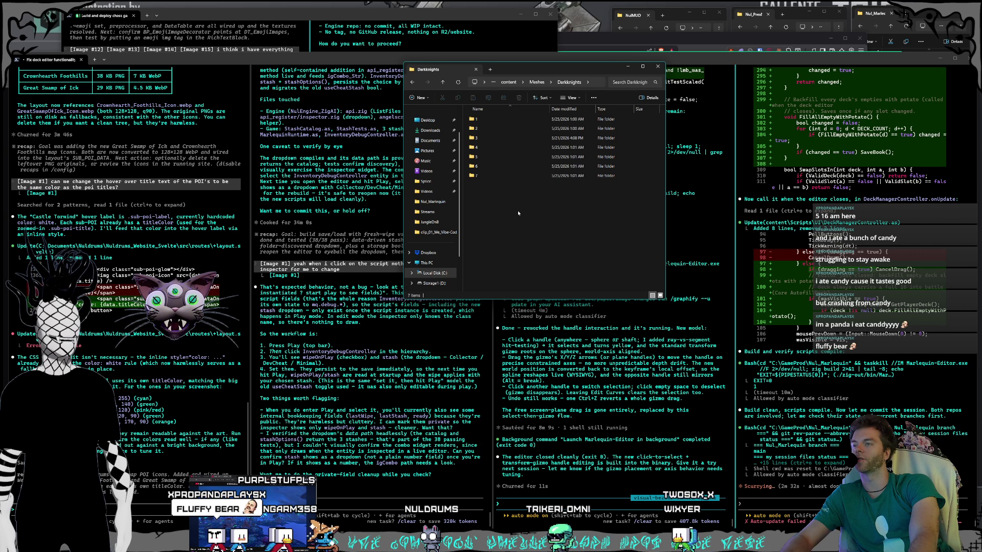
click(373, 15)
text(ok everything is done right now)
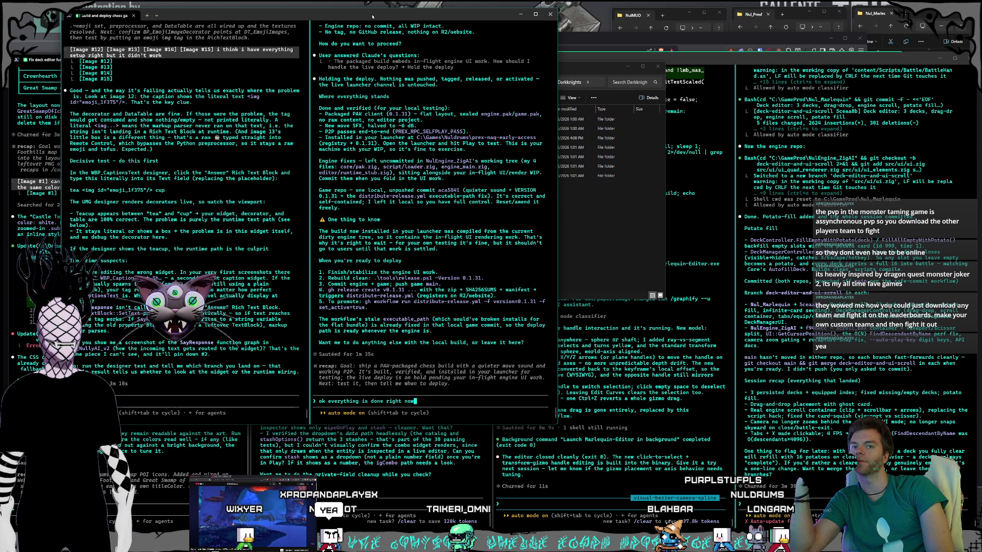
Switch from the chess deploy terminal to the browser showing the Nuldrums site at localhost:5173.
key(alt+Tab)
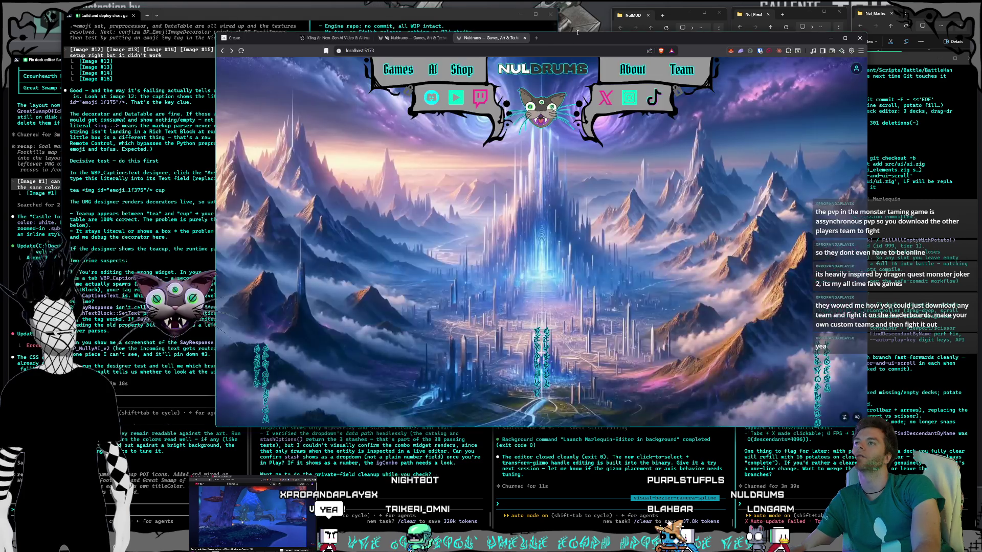
In a new tab, search Google Images for 'dragon quest monster joker 2'.
click(537, 40)
text(dr)
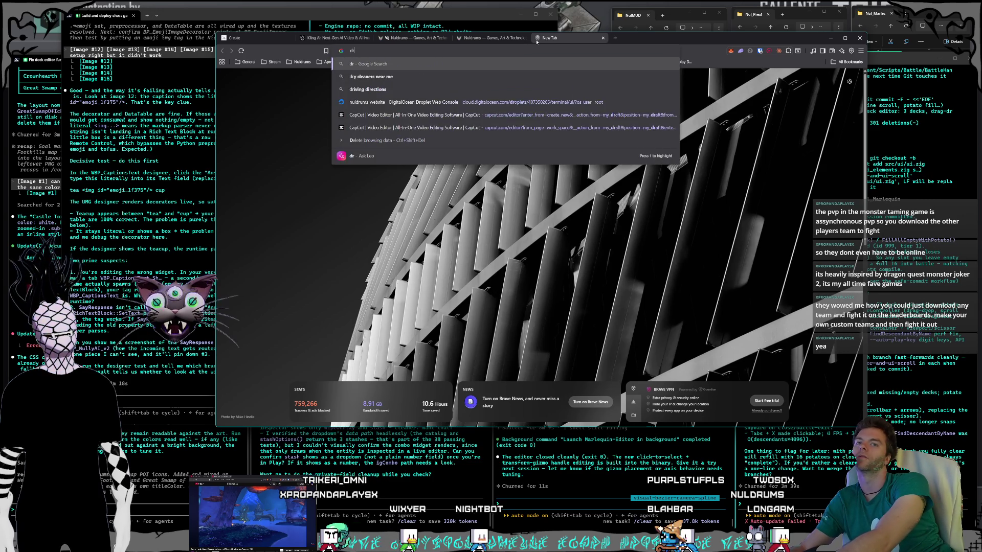
text(agon quest monst)
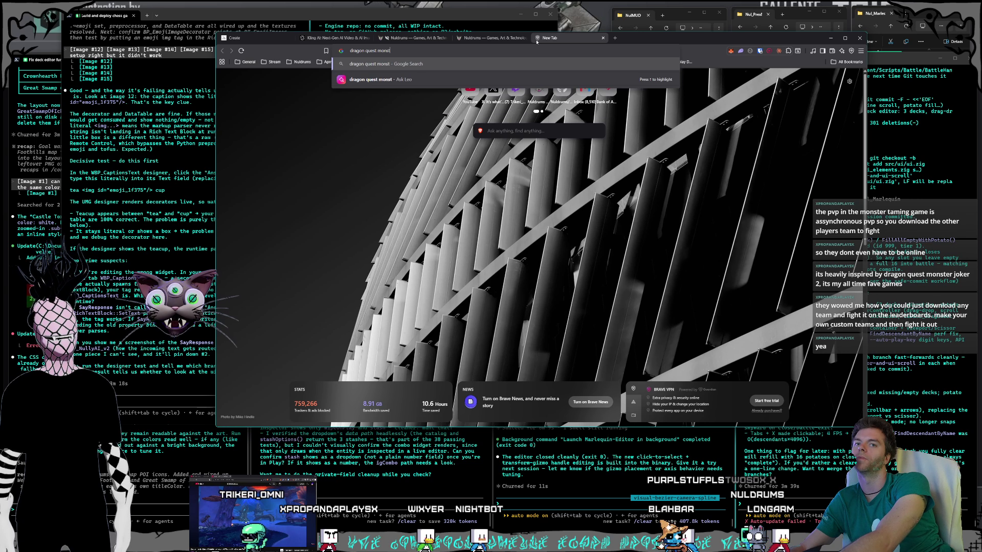
text(er joker 2)
key(Return)
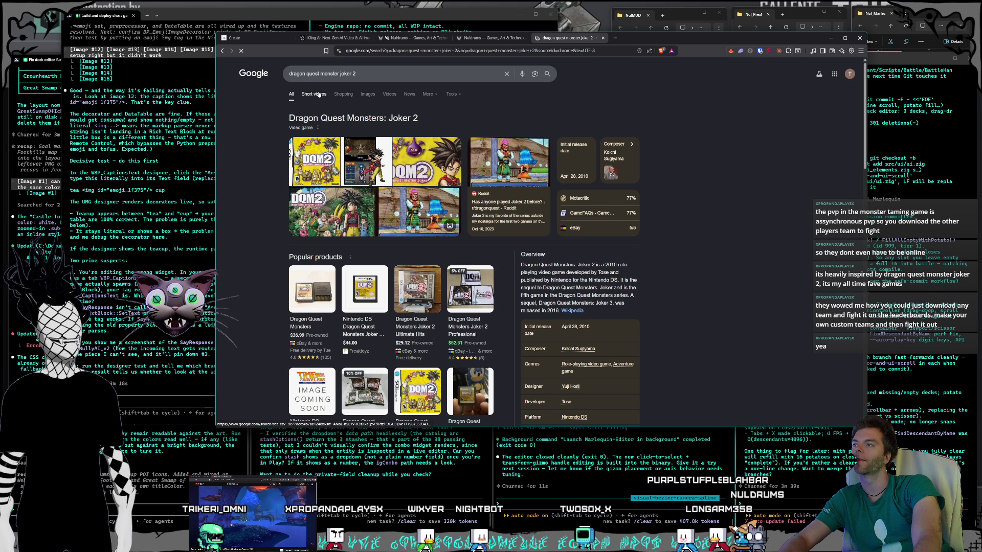
click(367, 94)
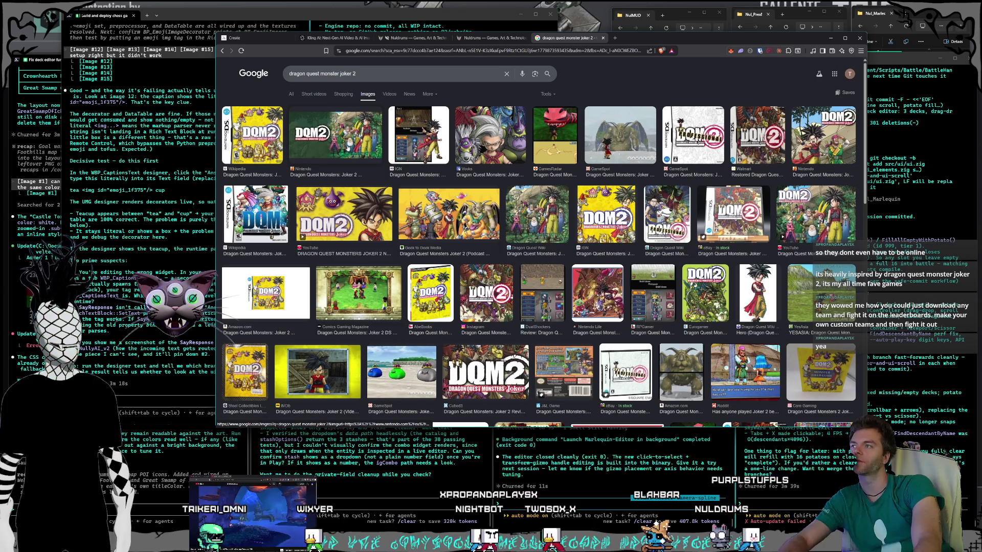
Preview the Nintendo box art, IGN, Comics Gaming Magazine, Dragon Quest Wiki and DualShockers images.
click(347, 147)
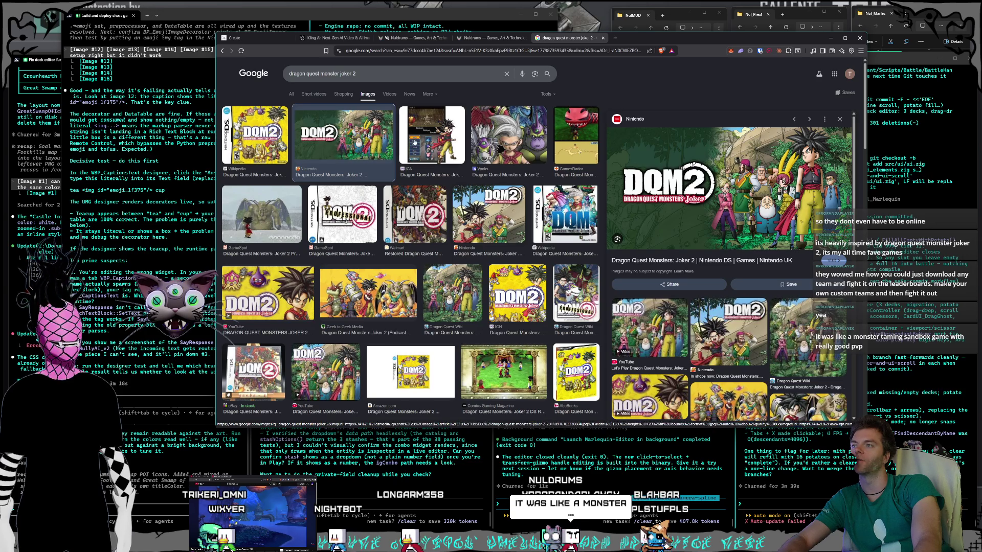
click(415, 149)
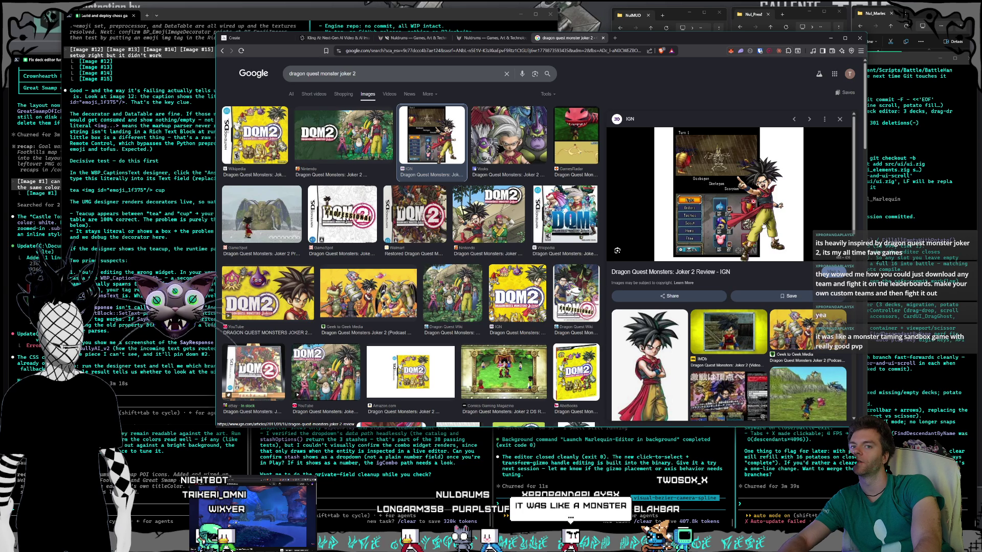
scroll(545, 190, down, 2)
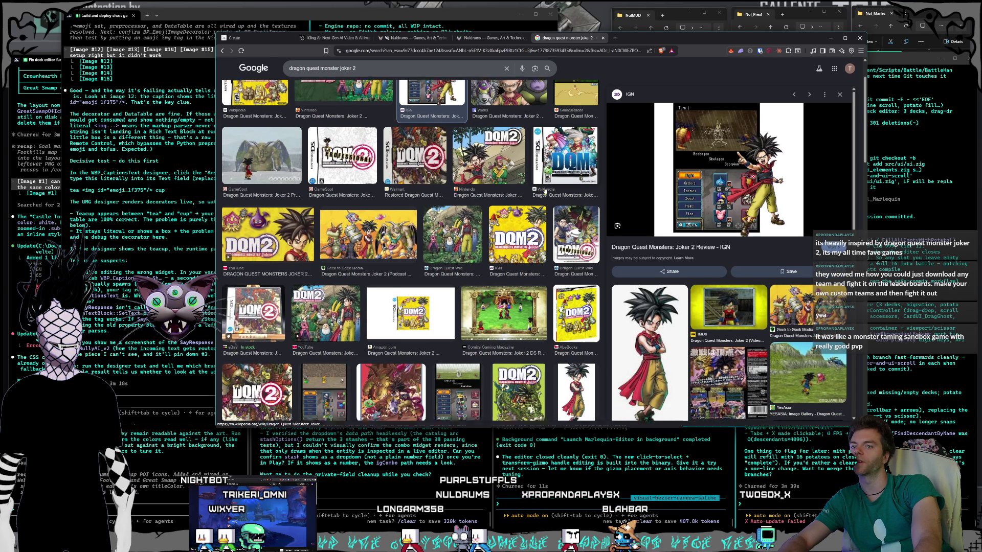
key(Down)
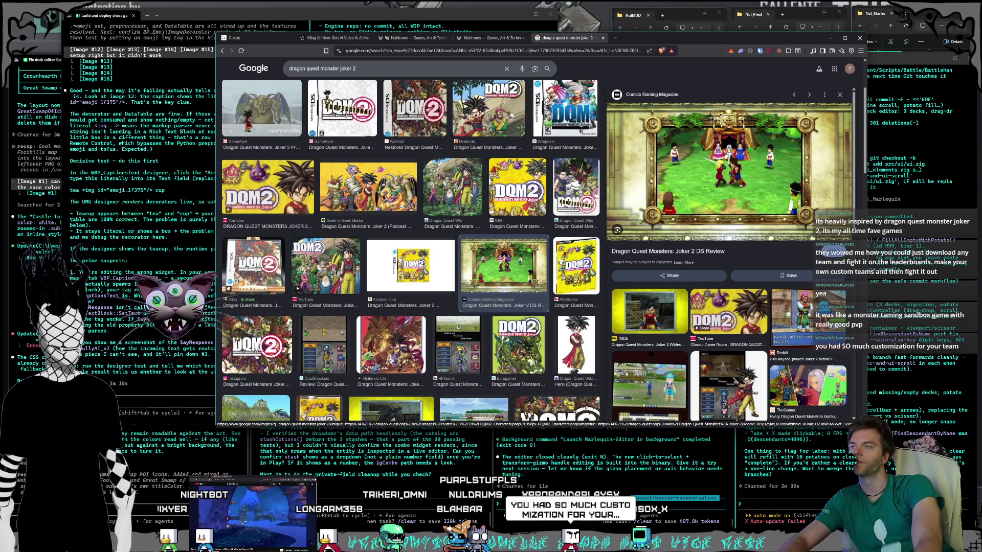
click(448, 205)
scroll(446, 206, down, 2)
key(Down)
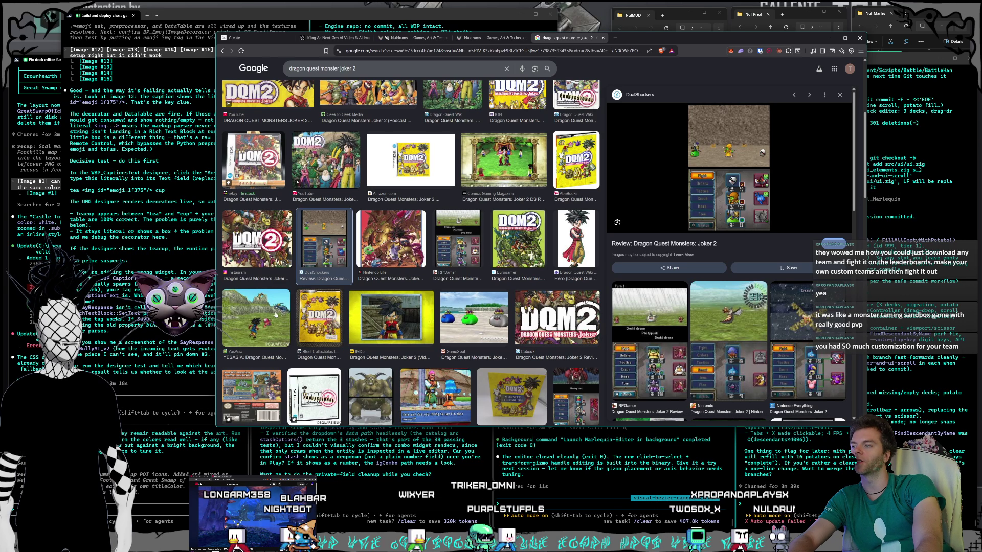
Preview the YesAsia, Nintendo Life, GameSpot and Playasia Joker 2 images.
click(256, 317)
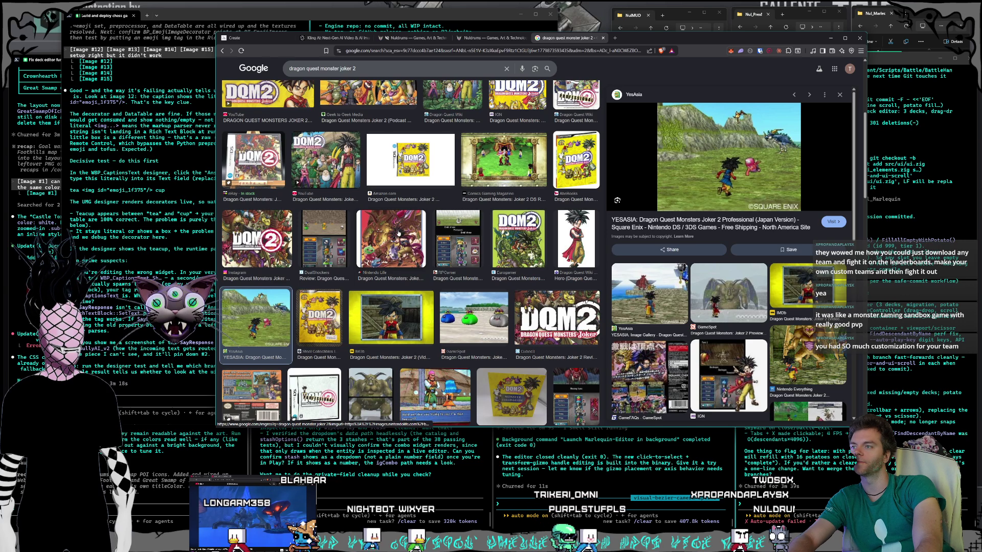
click(391, 234)
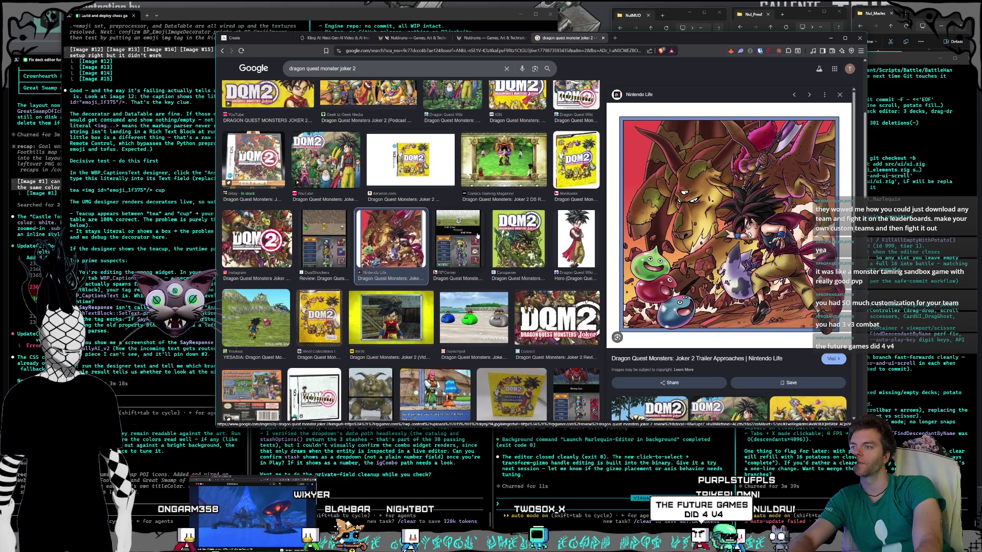
scroll(471, 227, down, 2)
click(459, 219)
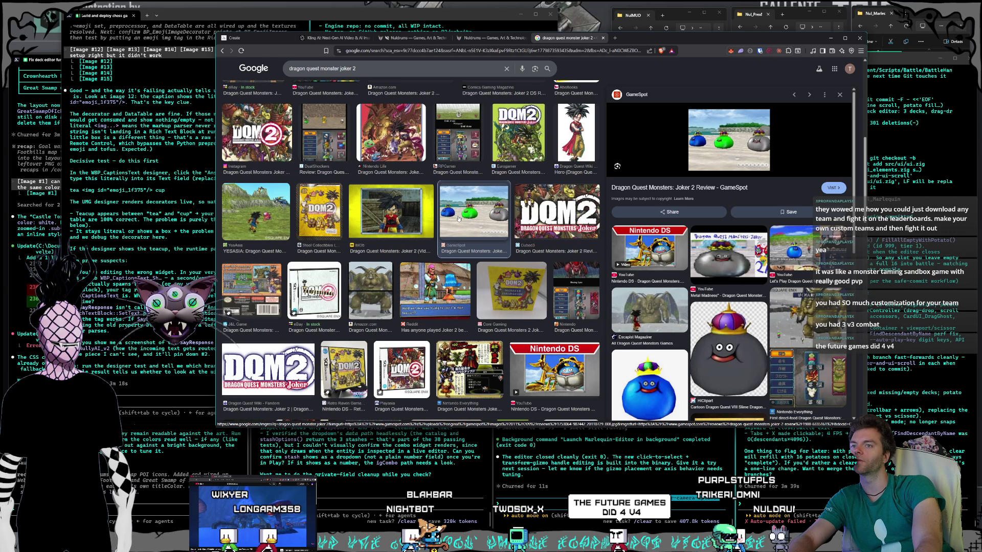
scroll(460, 219, down, 2)
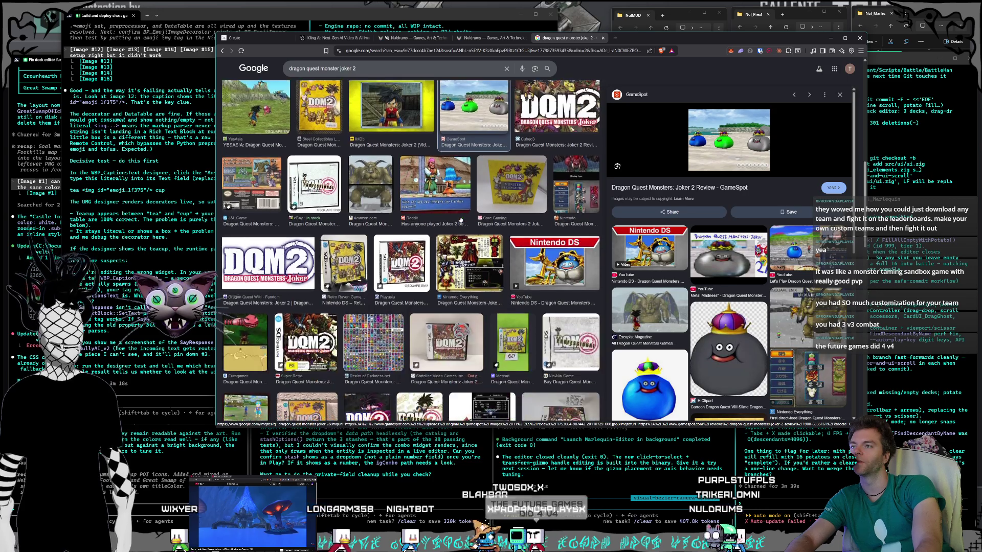
click(394, 248)
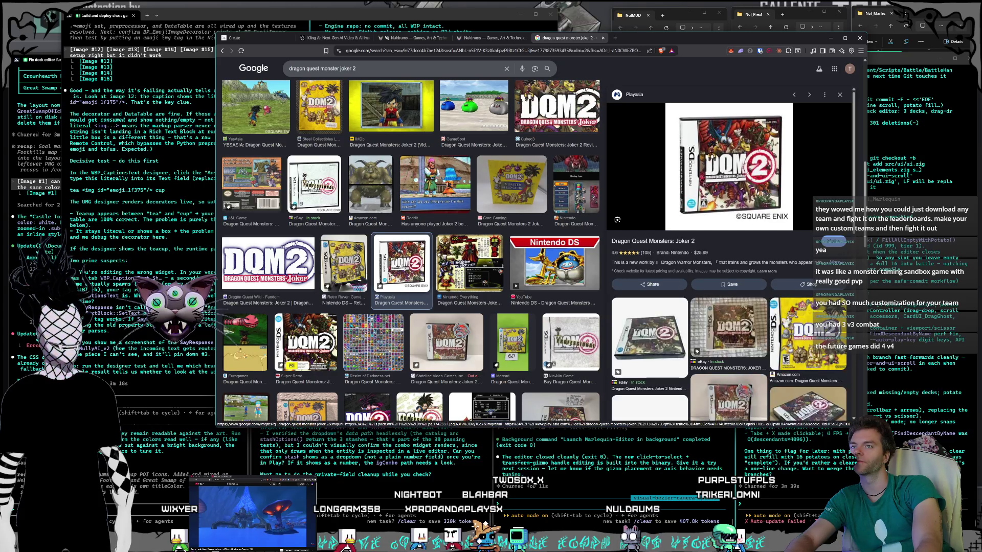
Preview the Realm of Darkness sprite sheet and open its source page in a new tab.
scroll(450, 233, down, 1)
click(376, 289)
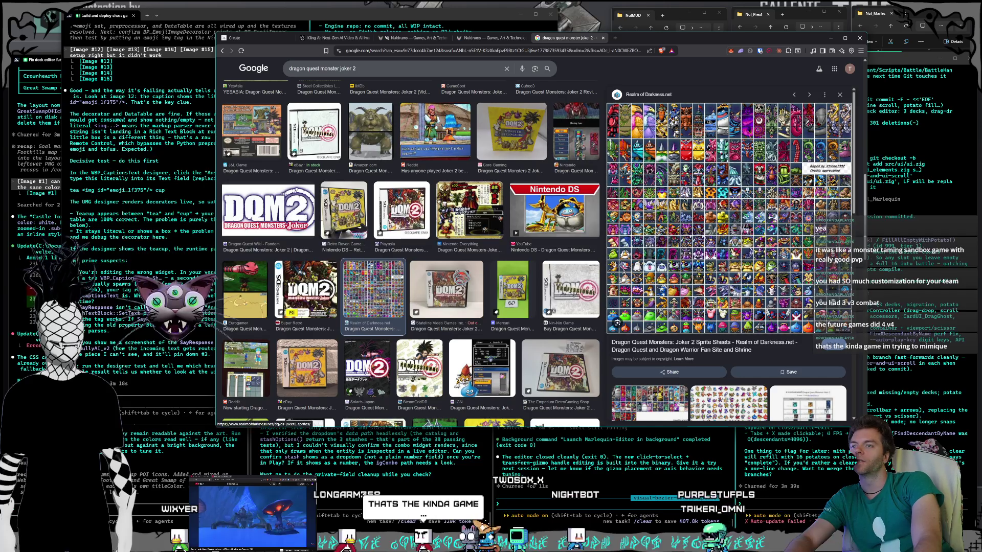
click(732, 252)
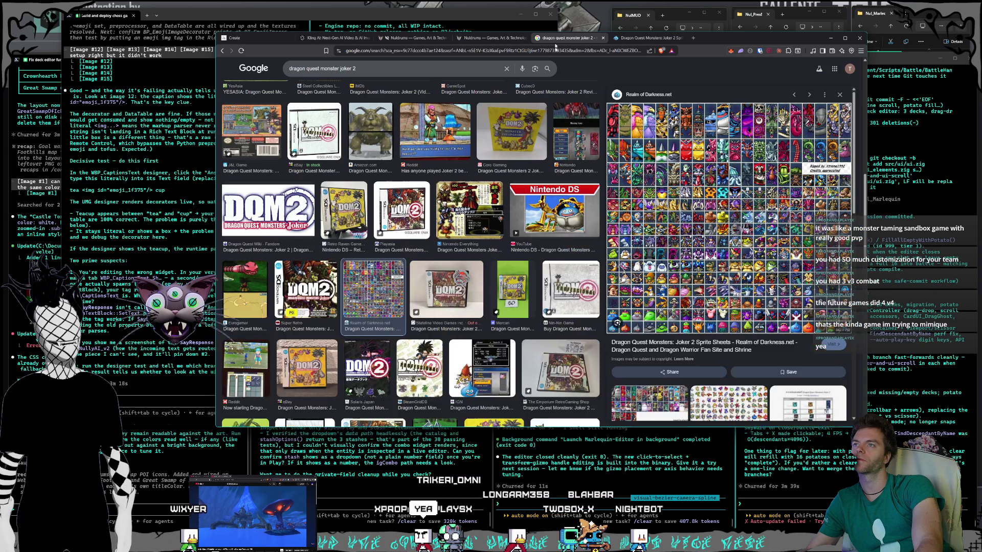
Return to the Google Images results and reset the page zoom to 100%.
click(568, 38)
key(ctrl+plus)
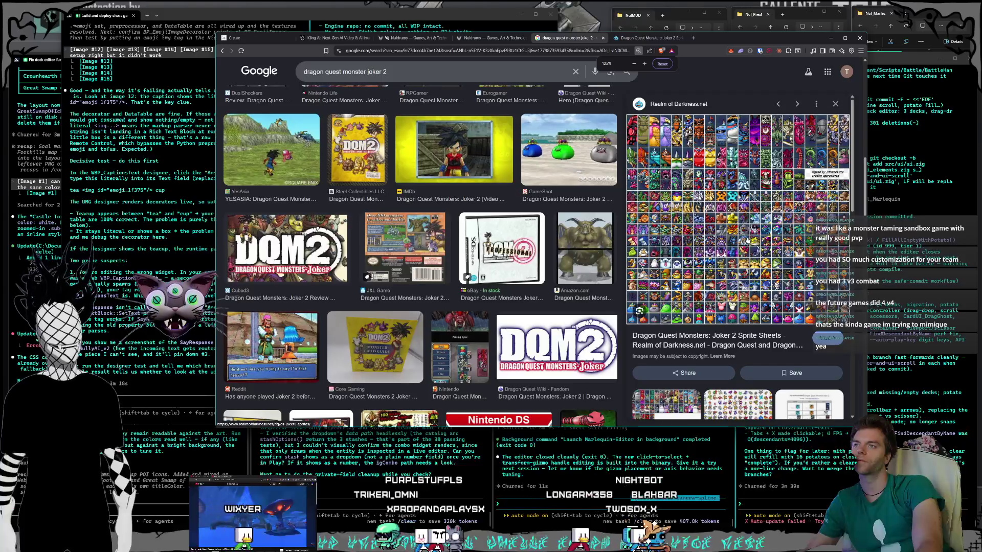
key(ctrl+minus)
key(ctrl+minus)
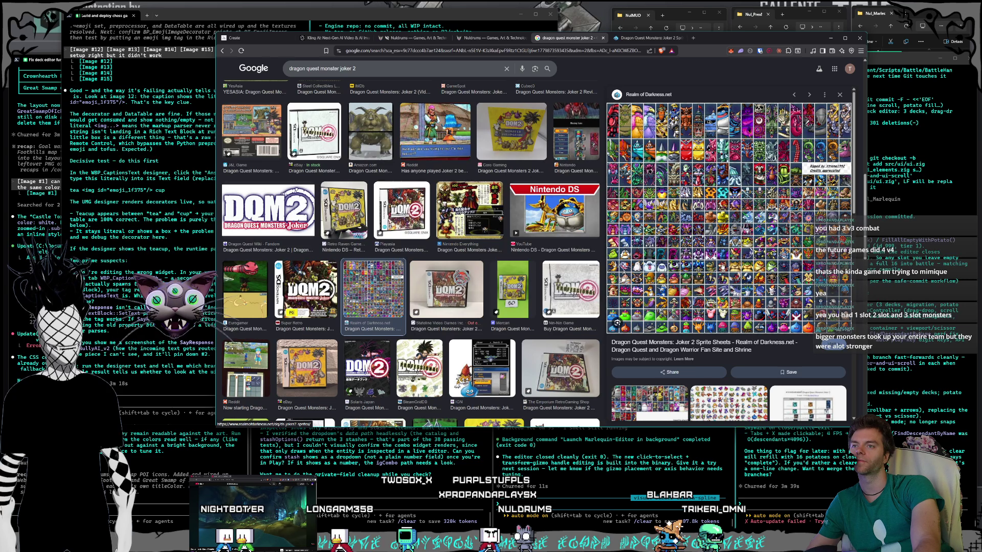
Reopen the Realm of Darkness sprite-sheet page, scroll through it, then return to Google Images.
click(723, 265)
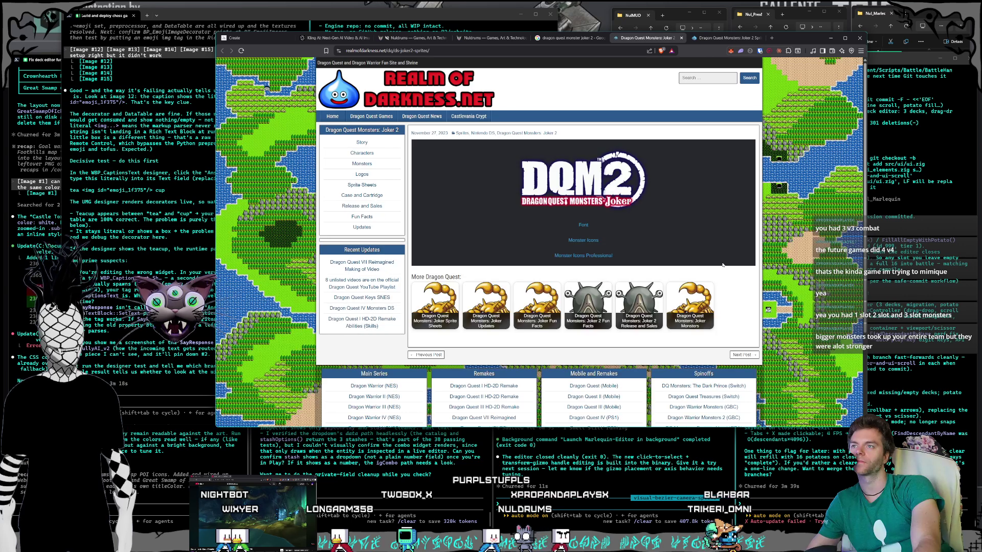
scroll(638, 253, down, 2)
scroll(638, 253, up, 2)
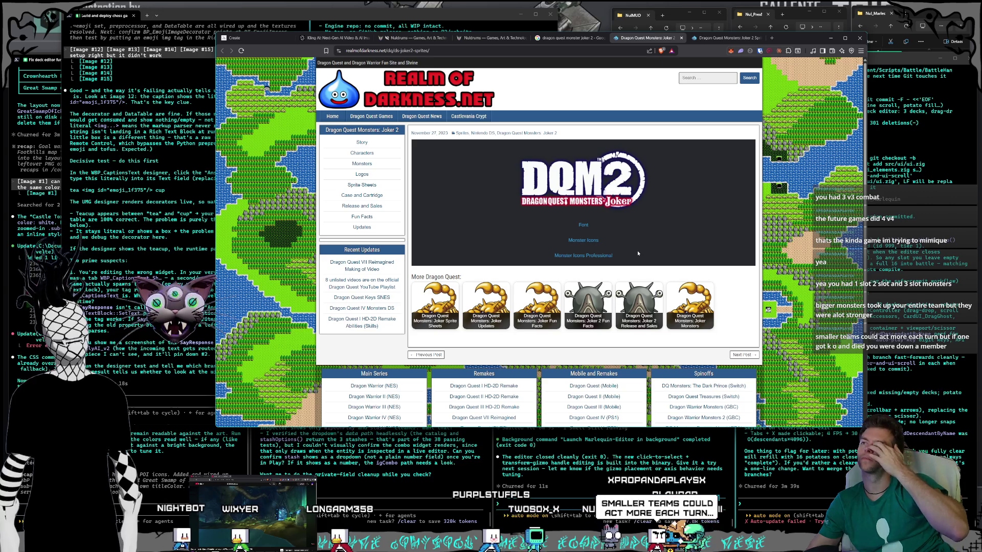
click(567, 38)
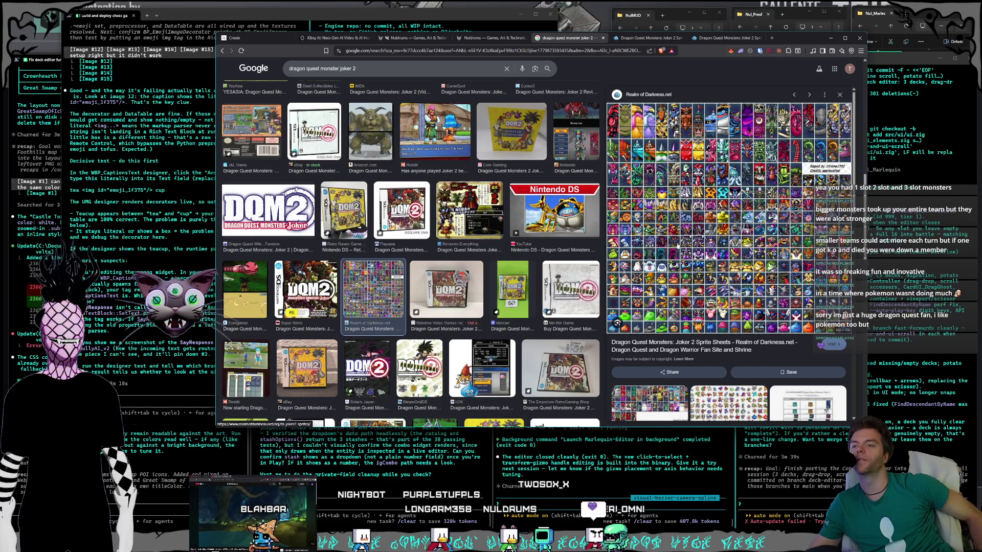
Preview the Joker Sprite Sheets image and open its page in a new tab.
click(792, 395)
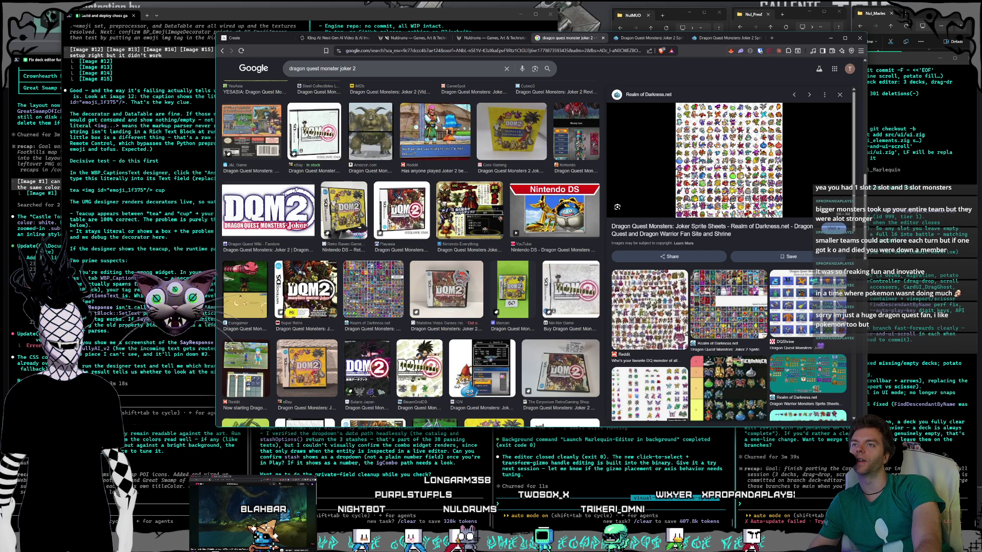
click(713, 167)
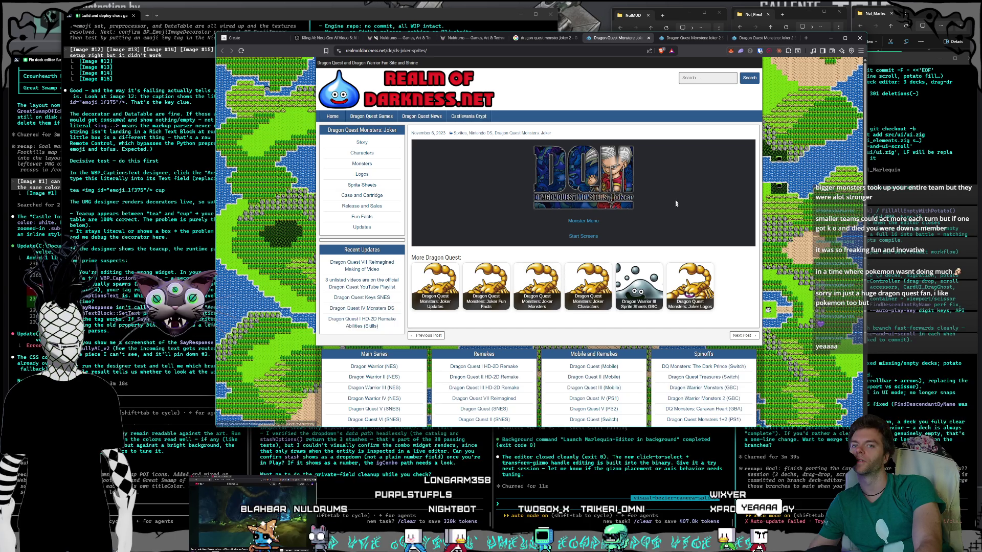
click(553, 32)
click(565, 37)
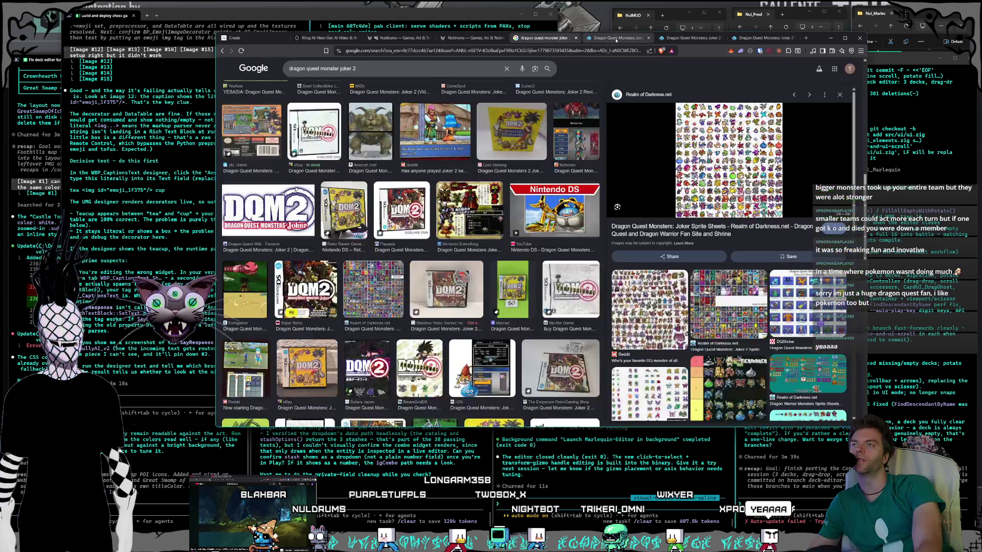
Return to the Google Images results, scroll to the top, and select the whole search query.
click(649, 37)
click(568, 38)
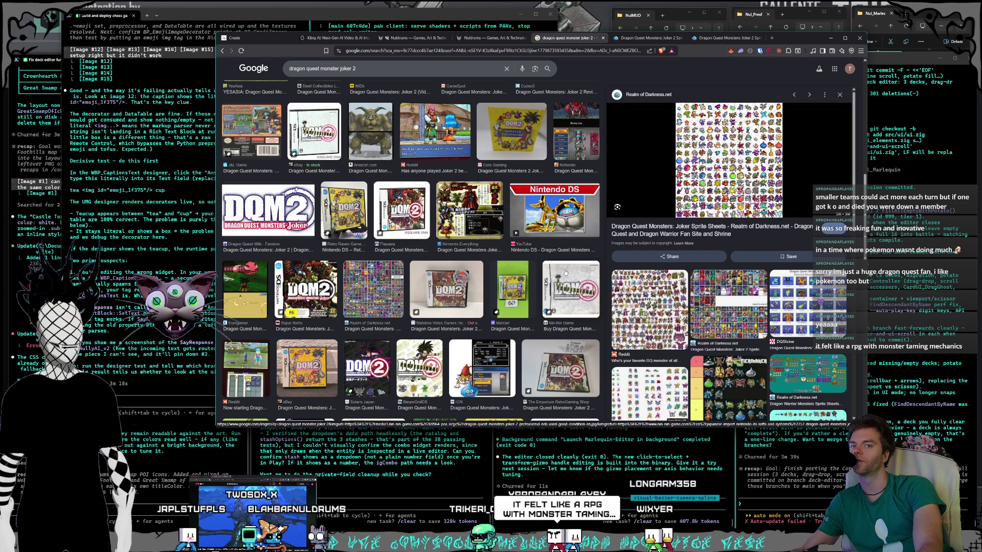
scroll(566, 274, up, 5)
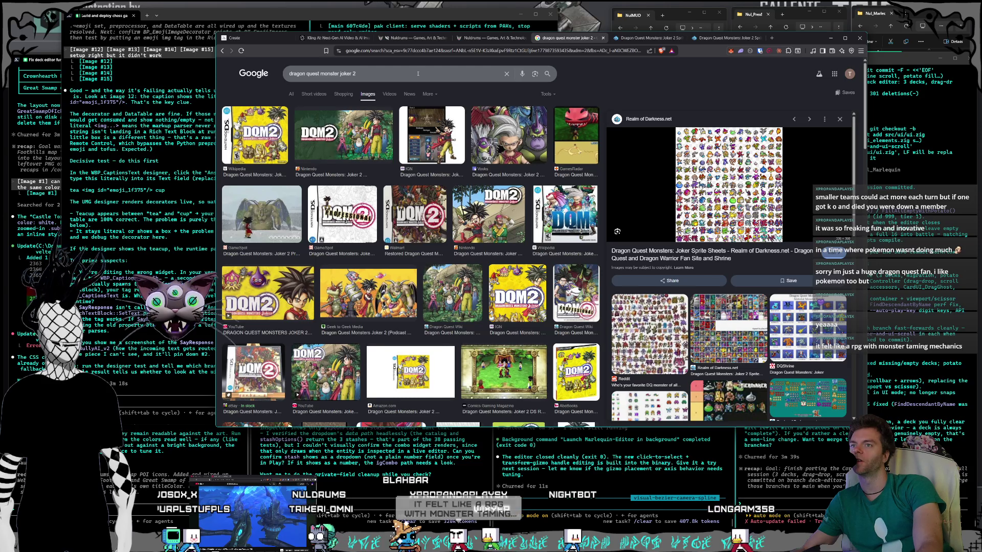
key(ctrl+a)
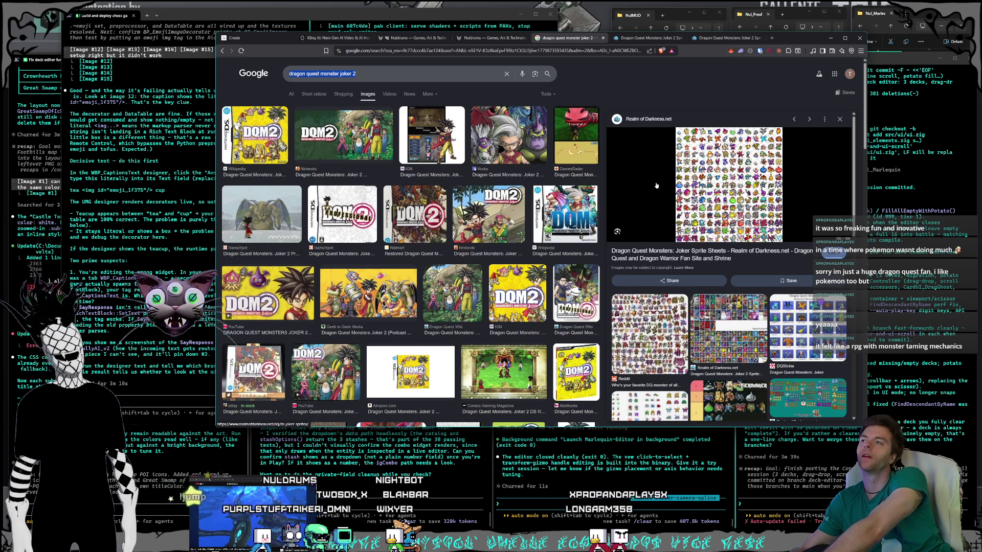
Search 'kingdom hearts chain of memories' and preview the YouTube, GameSpot, IGN and TechRaptor images.
text(kingd)
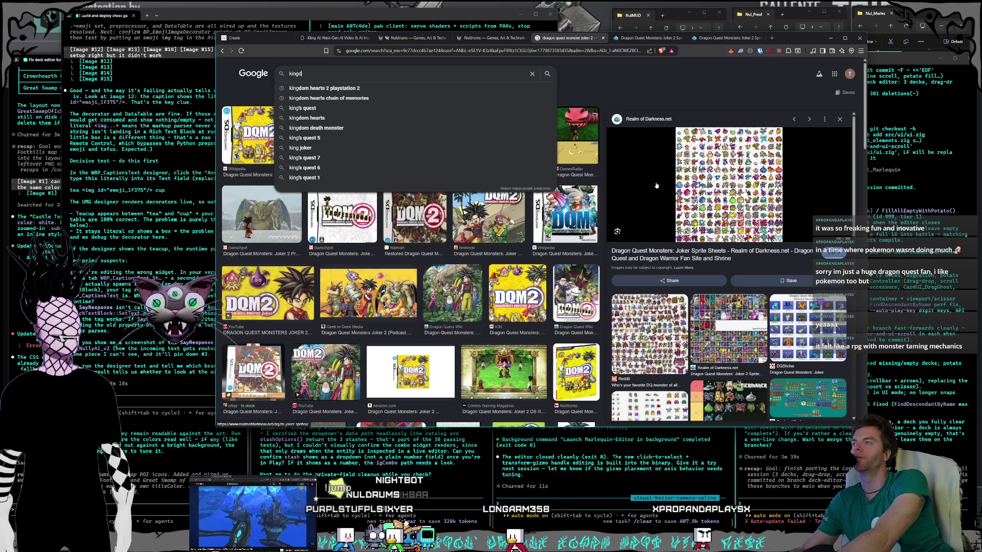
text(om hearts)
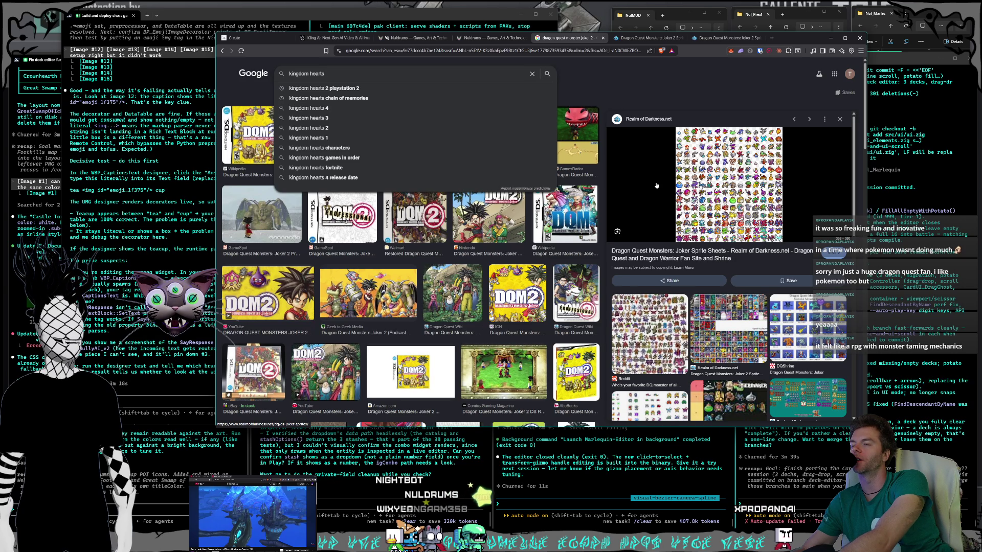
click(327, 98)
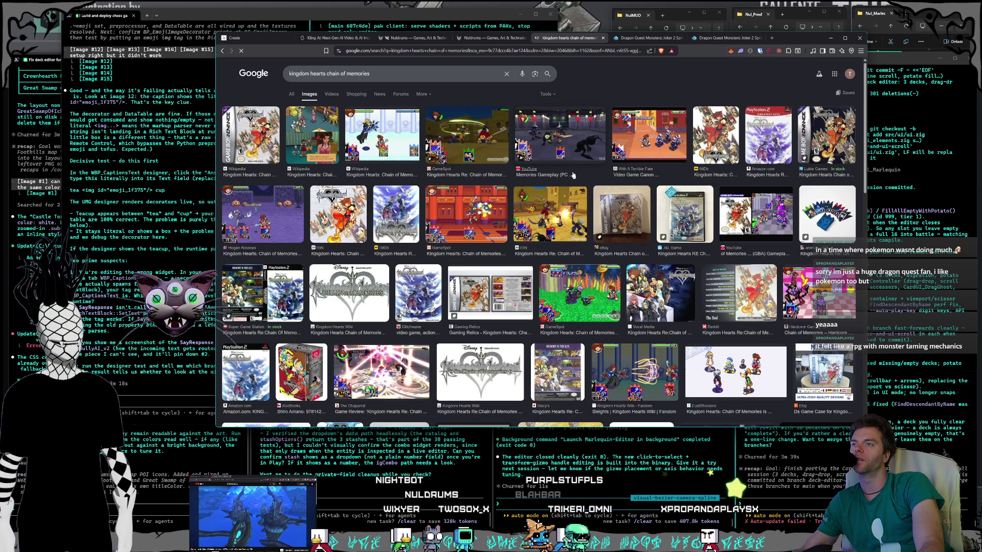
click(554, 135)
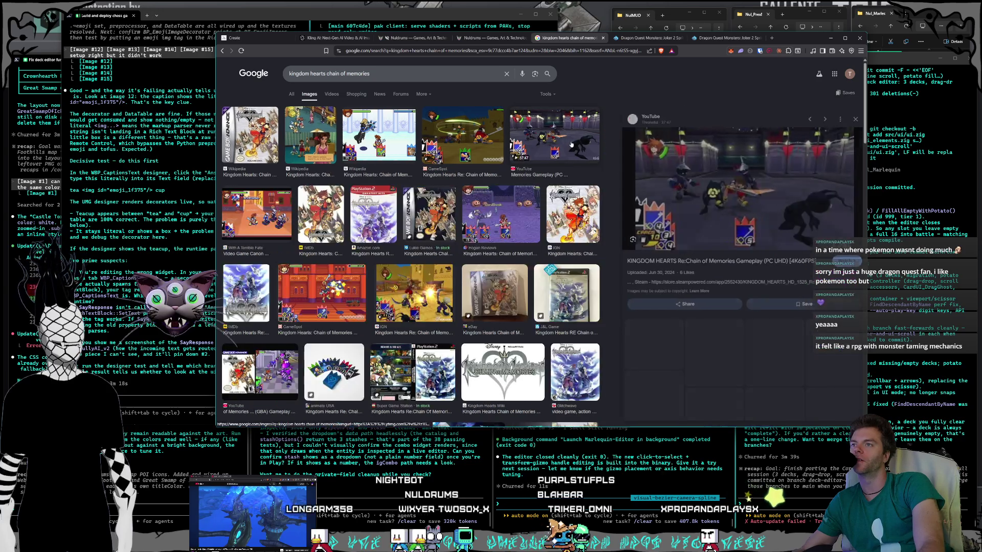
click(489, 156)
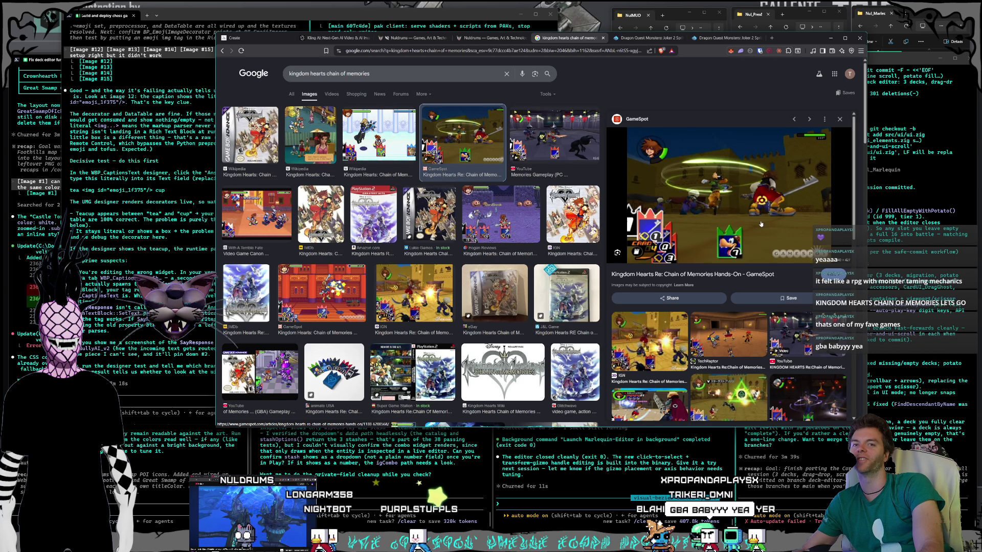
click(653, 340)
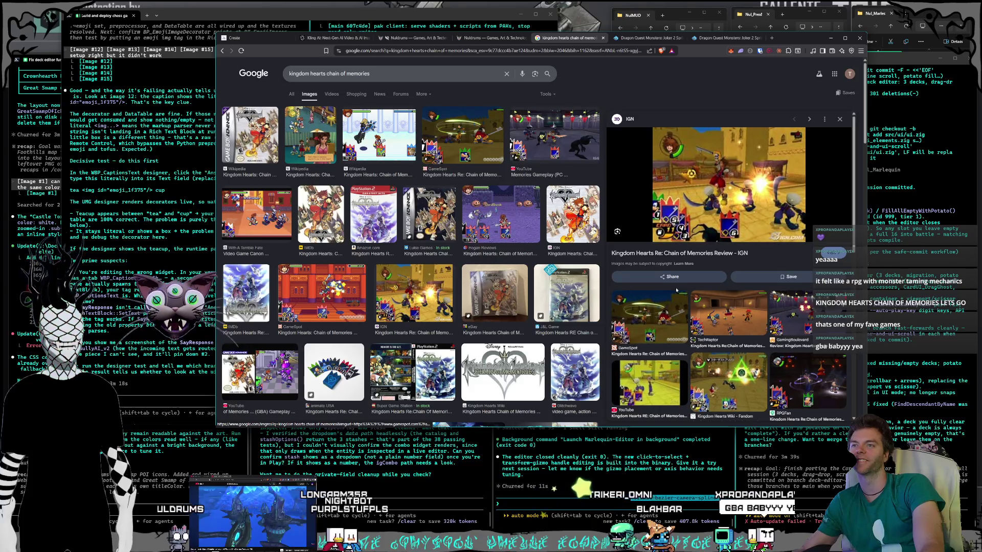
click(732, 319)
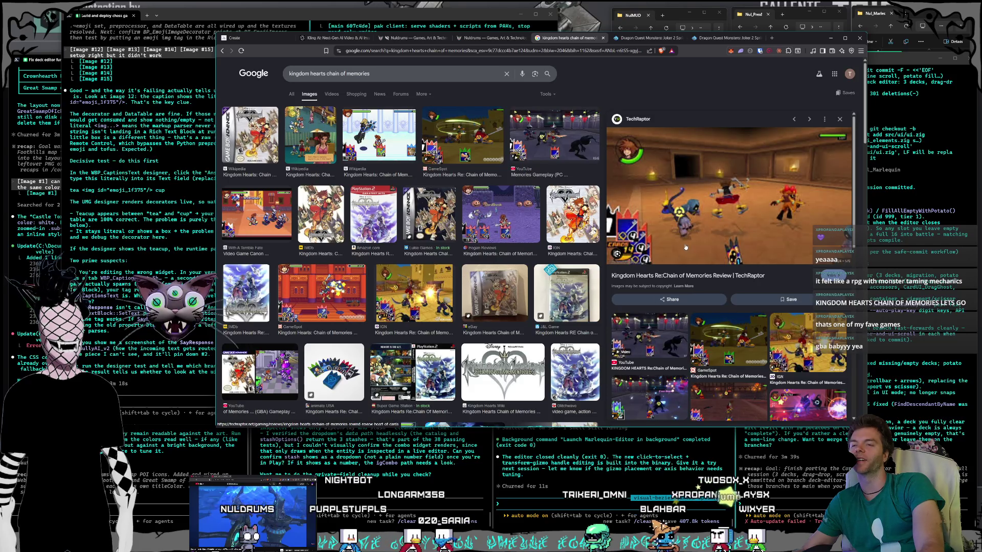
Search 'mario luigi superstar saga', preview the Wikipedia screenshot, then launch Nul_Marlequin.nulproject.
triple_click(332, 74)
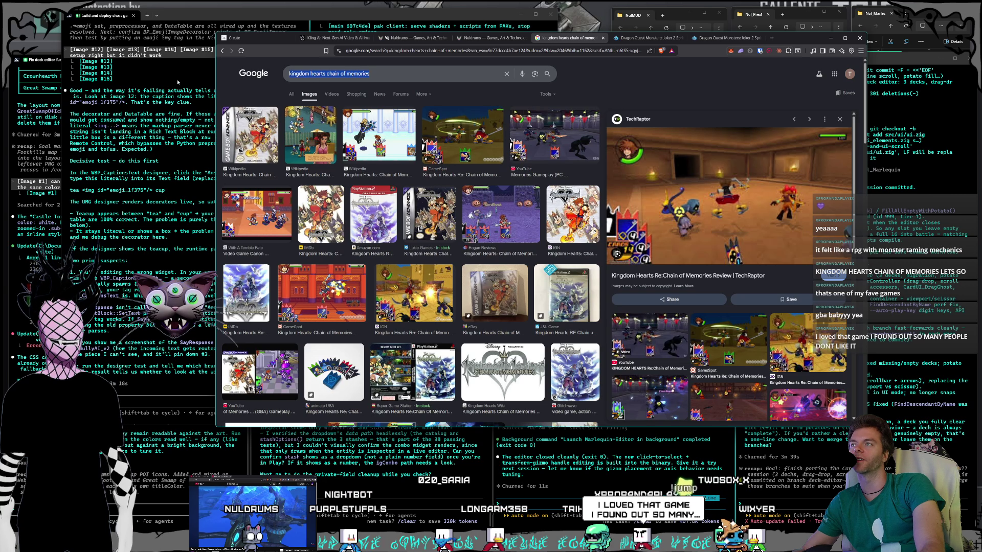
key(BackSpace)
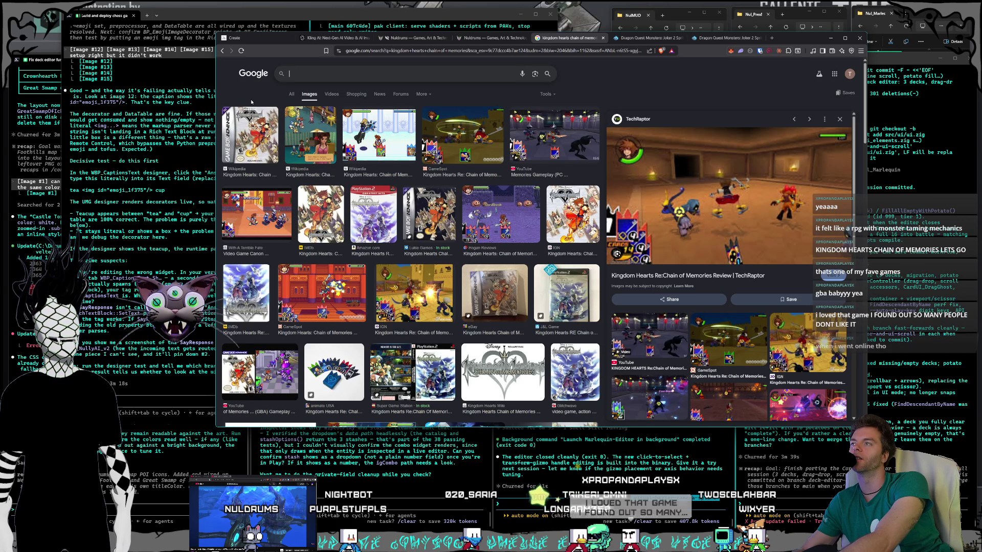
text(mario)
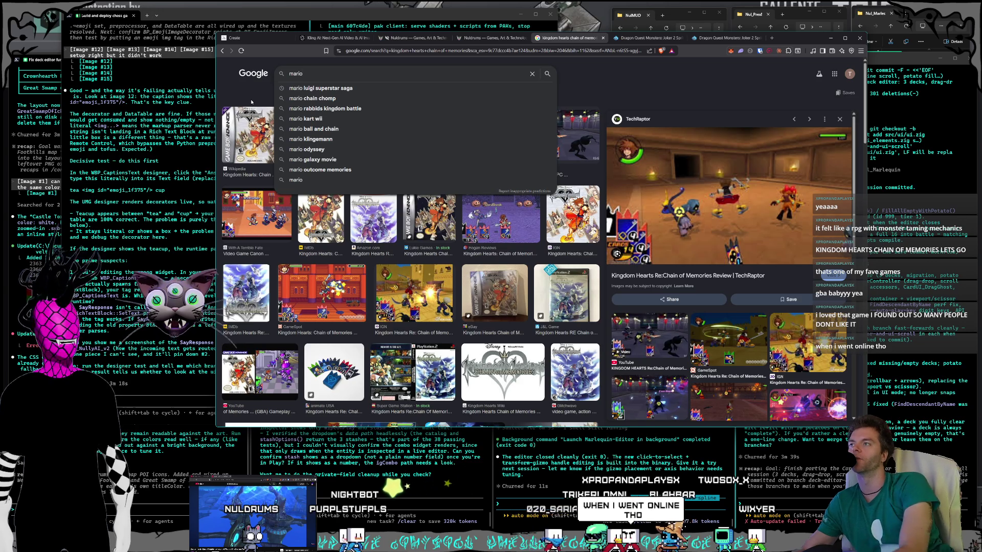
key(Down)
key(Return)
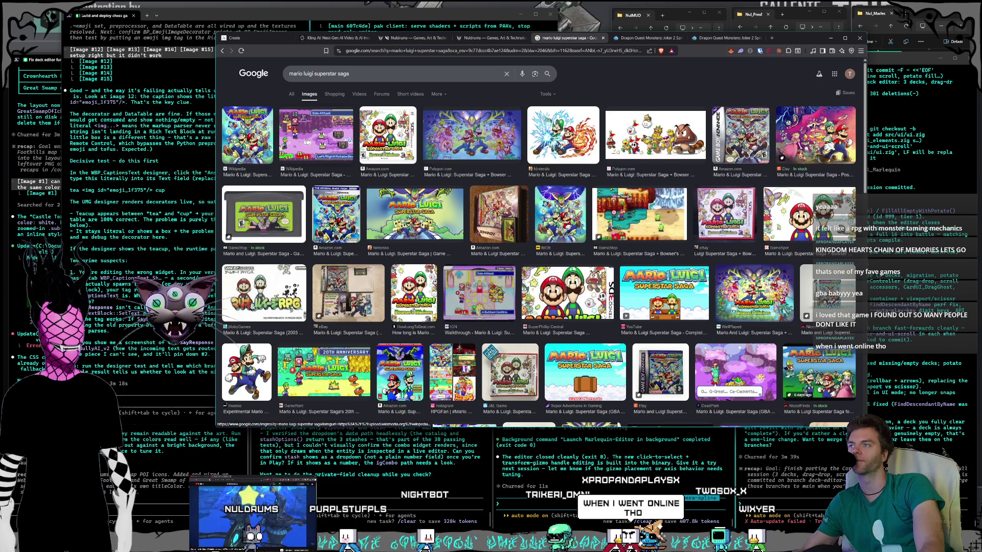
click(301, 142)
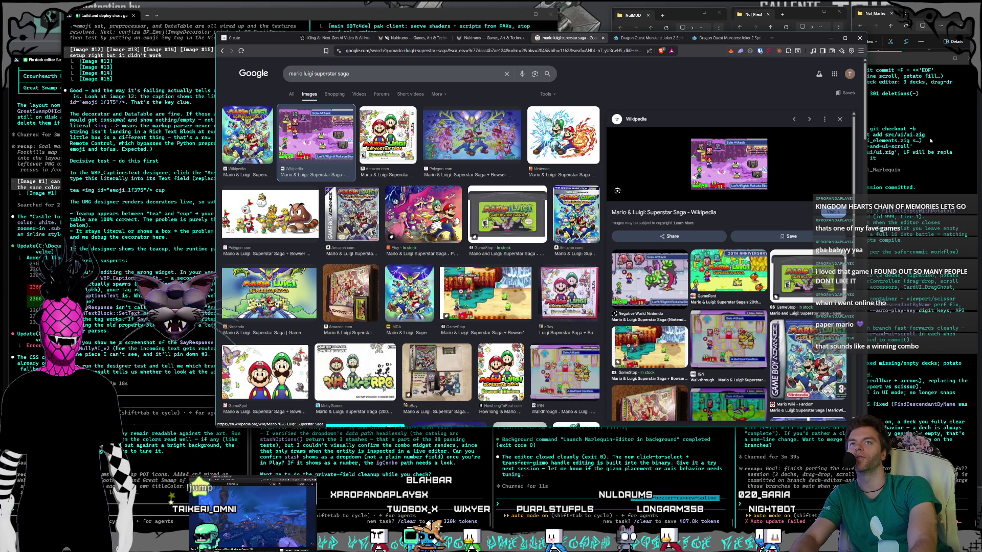
click(895, 44)
double_click(905, 115)
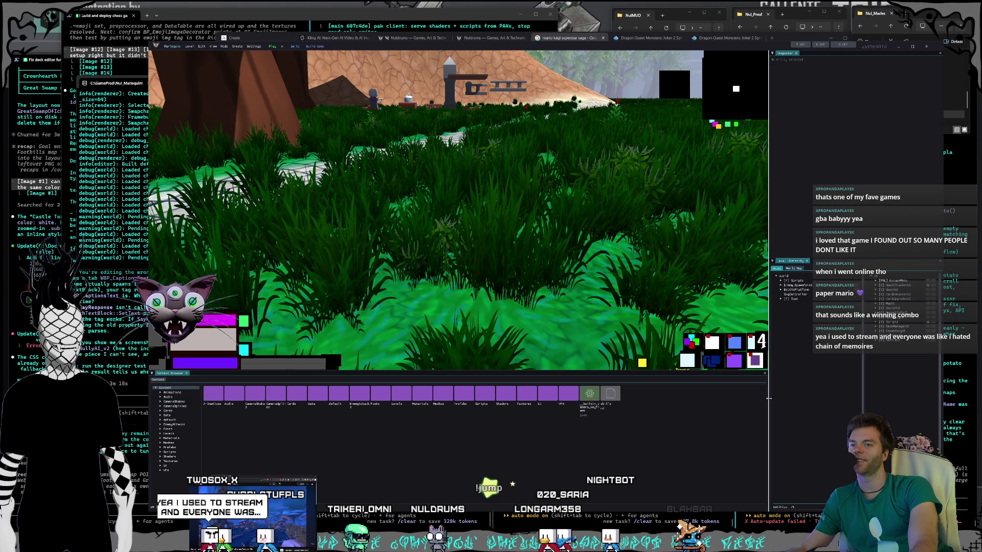
Widen the 3D viewport, start play mode and walk the character onto the stone path.
drag(769, 398, 835, 397)
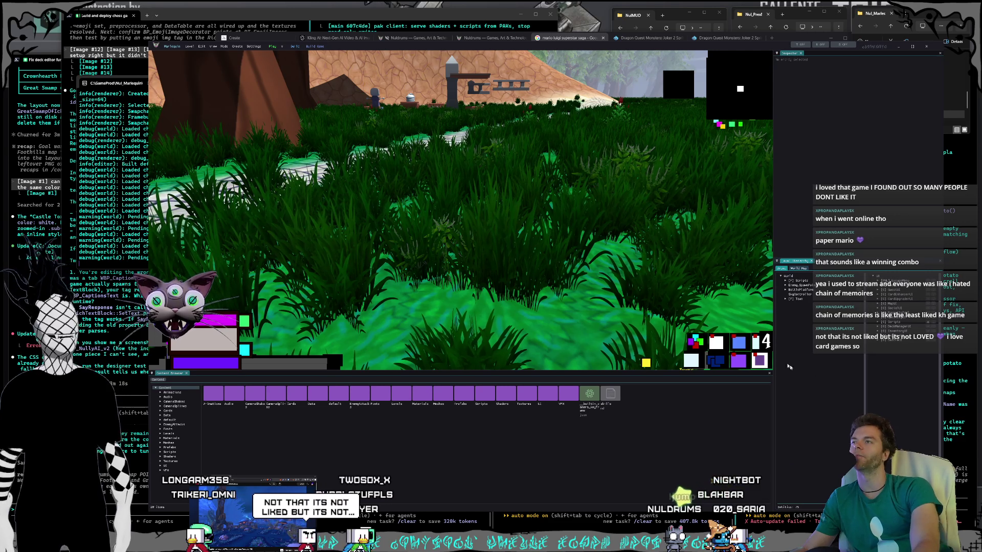
click(273, 47)
key(w)
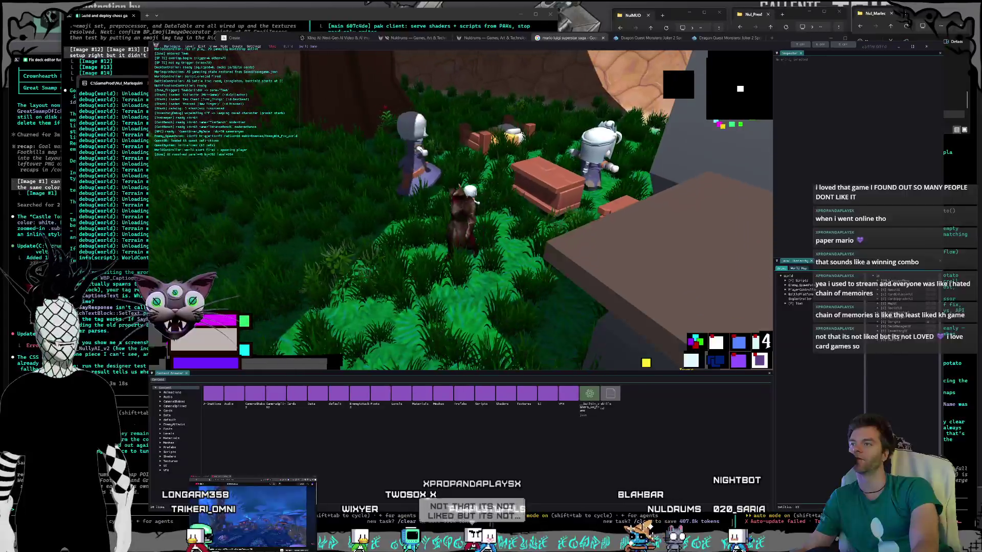
key(s)
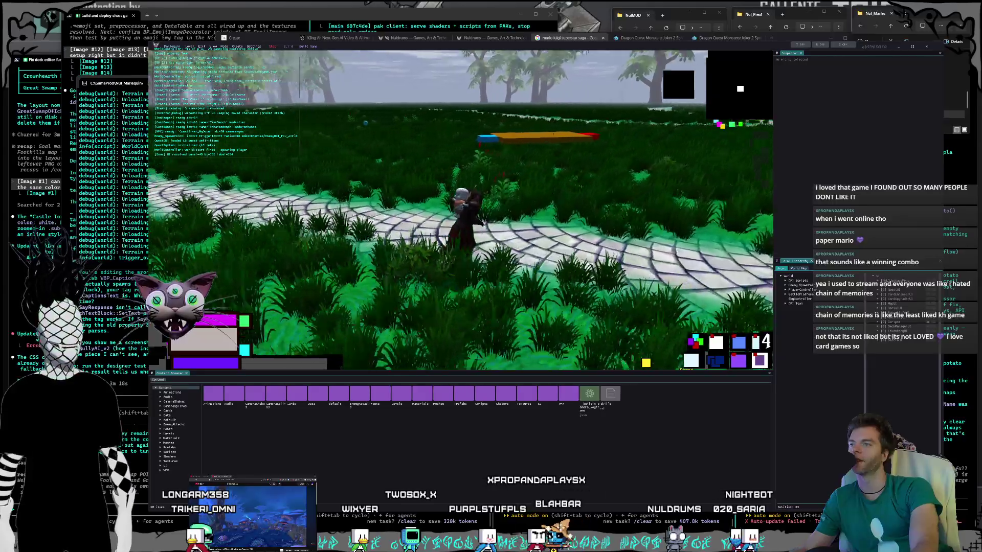
key(s)
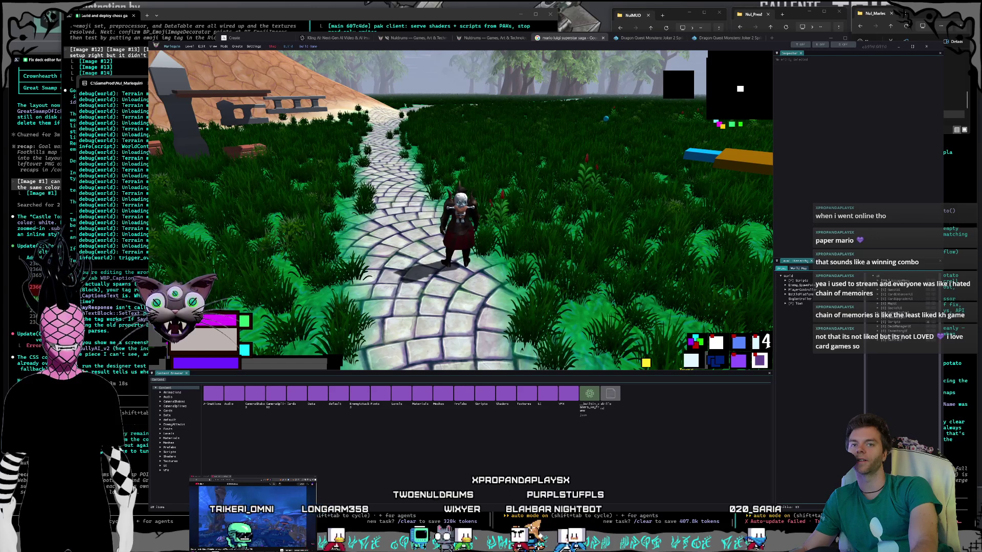
Walk the character up and down the path until the Soul Fox encounter starts.
key(w)
key(s)
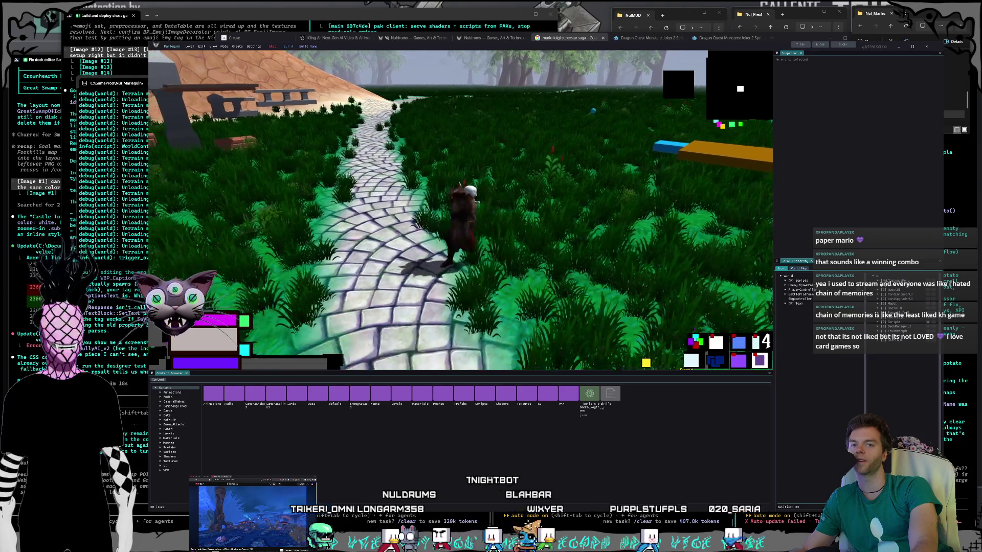
key(w)
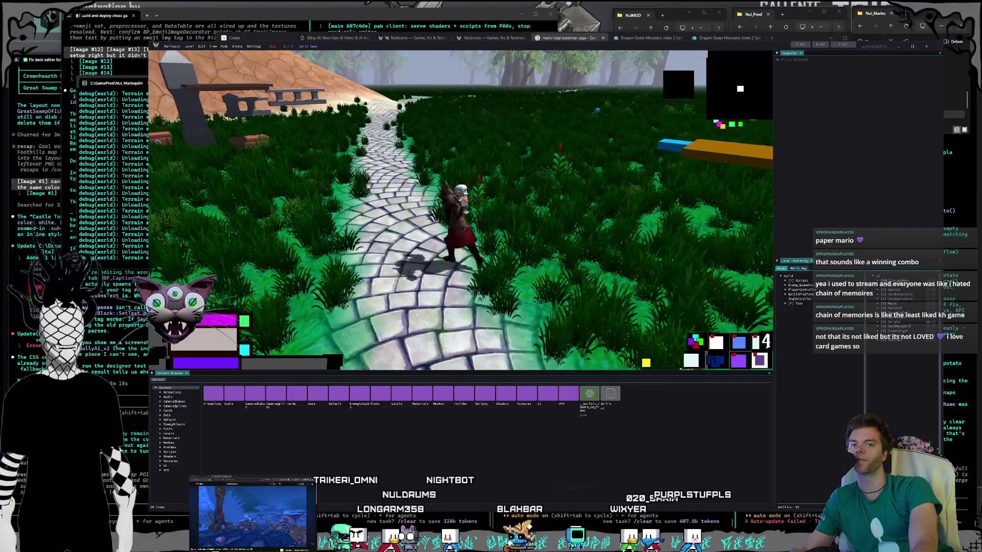
key(s)
key(w)
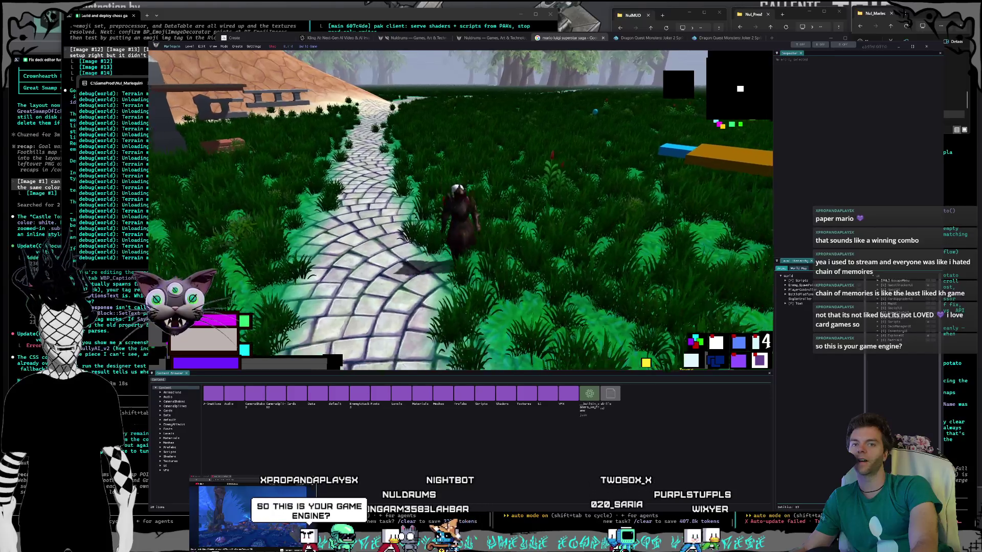
key(s)
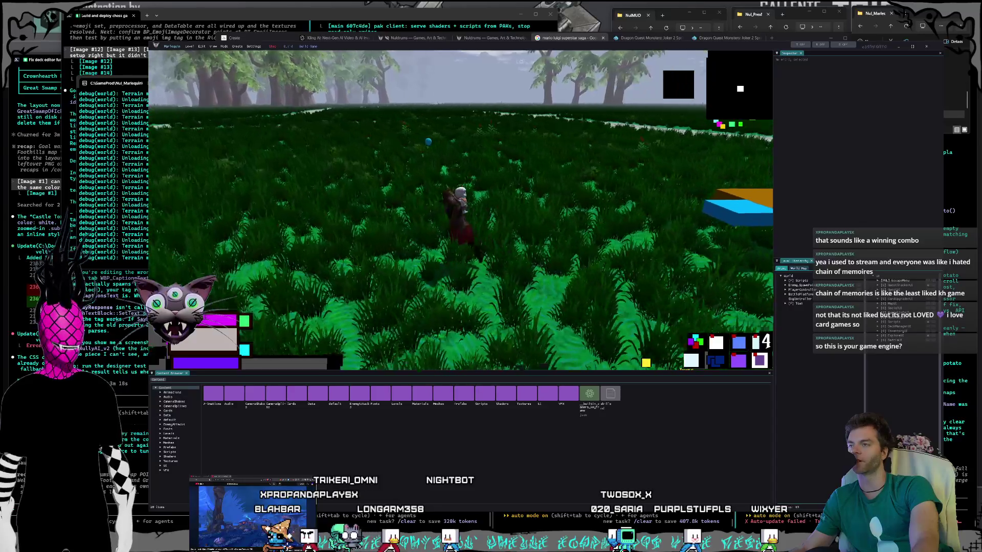
key(w)
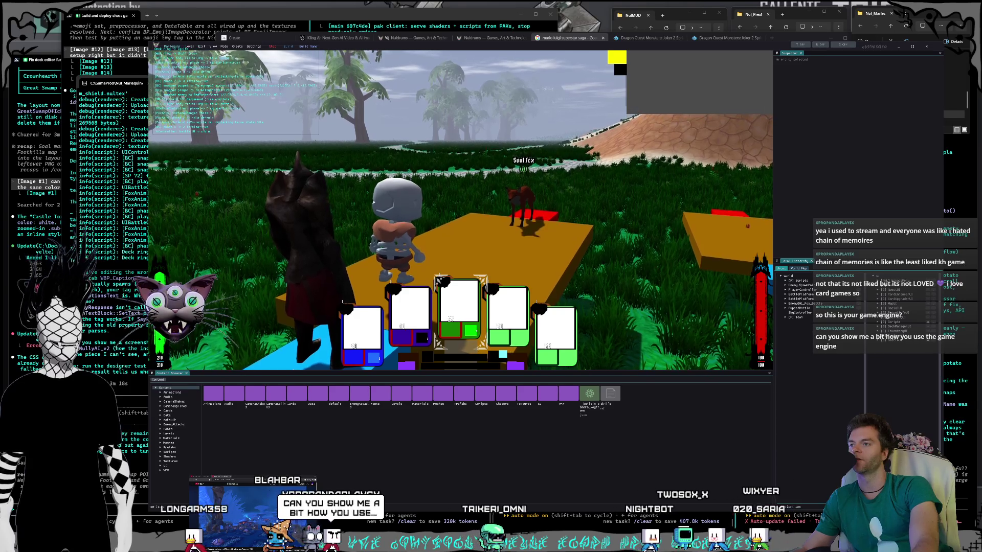
Play two cards from the hand, then open and close the deck editor overlay.
key(Return)
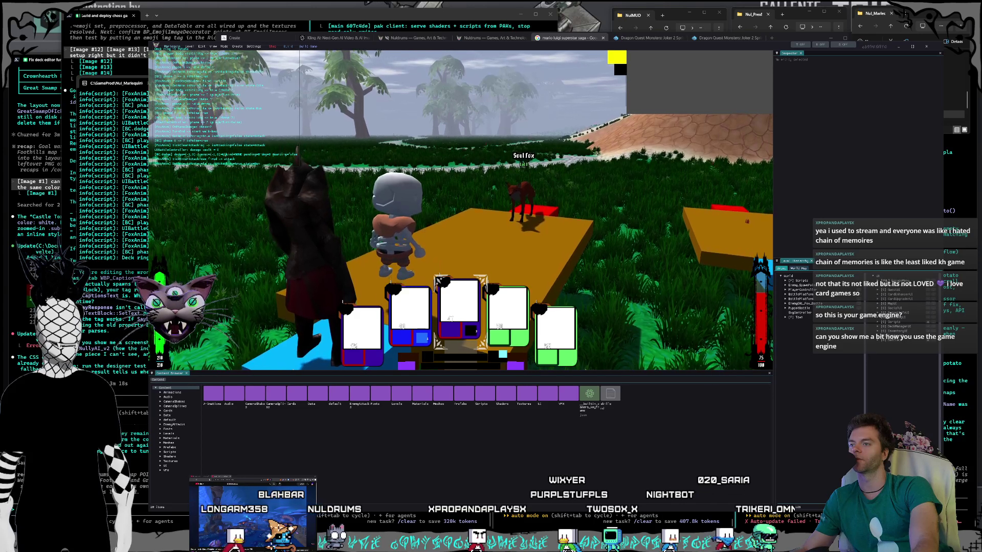
key(Return)
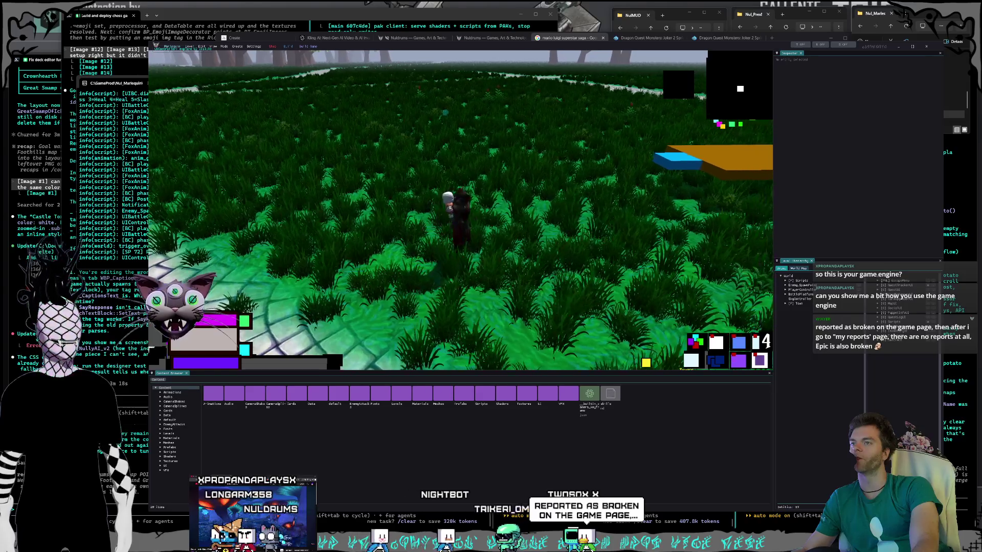
key(Tab)
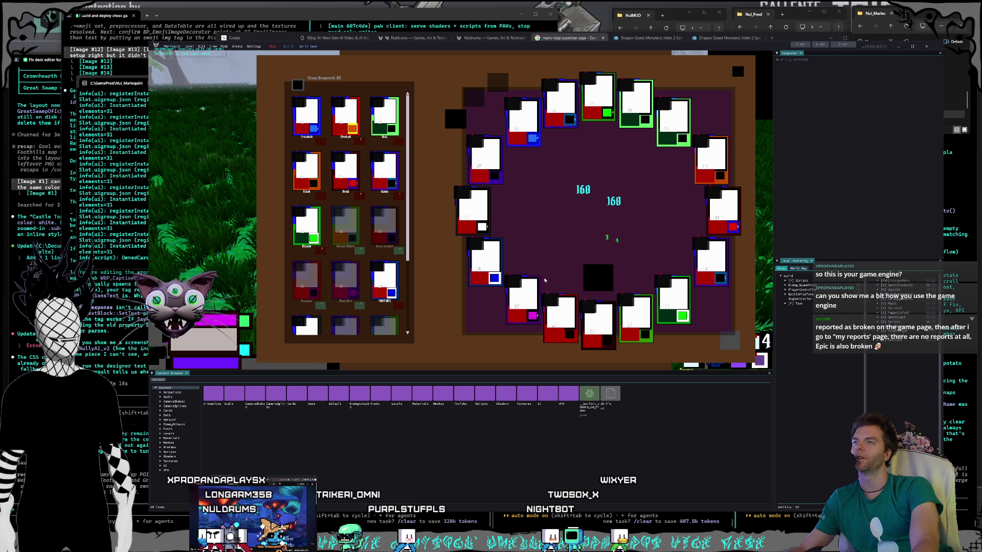
key(Tab)
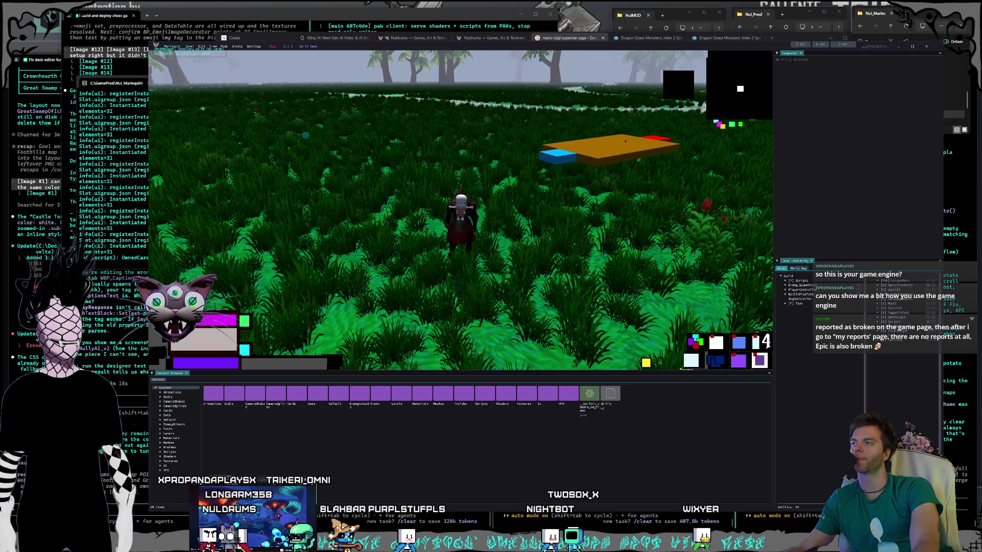
Stop play mode and close the Marlequin editor, returning to the browser.
key(Escape)
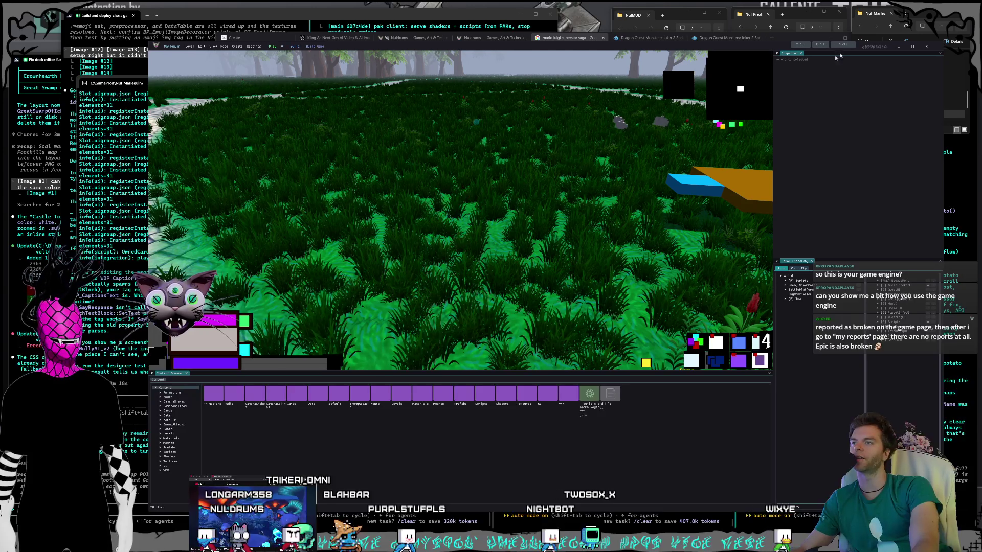
click(925, 47)
click(579, 41)
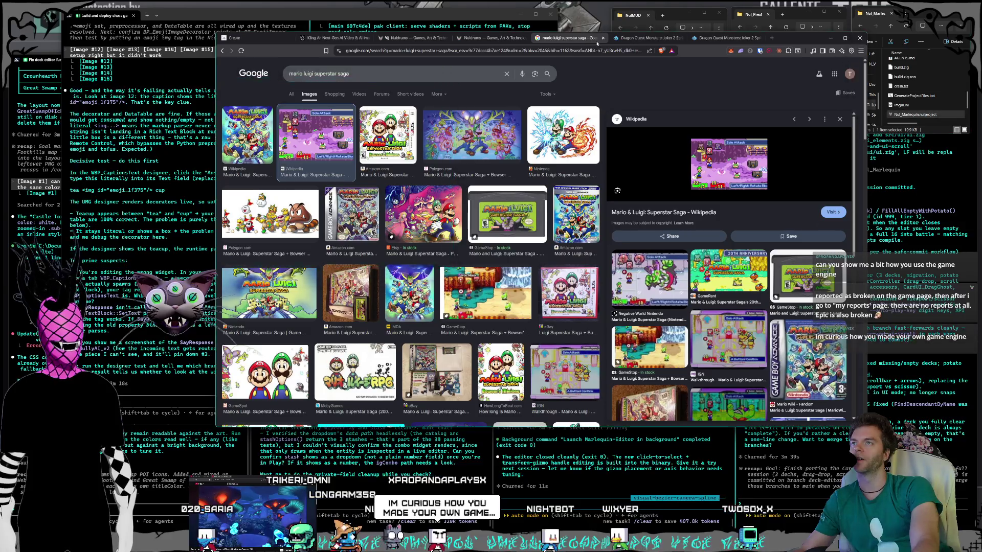
Close the Mario & Luigi image search tab and the Dragon Quest Monsters Joker 2 tab.
click(604, 38)
click(603, 39)
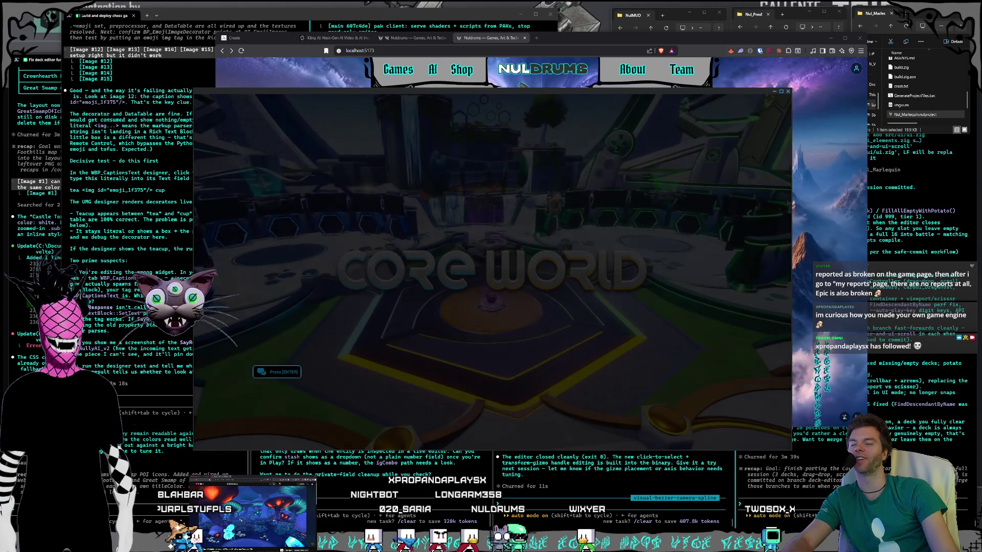
Pass the Core title screen and load NuldrumsProto for editing, skipping the autosave prompt.
key(Return)
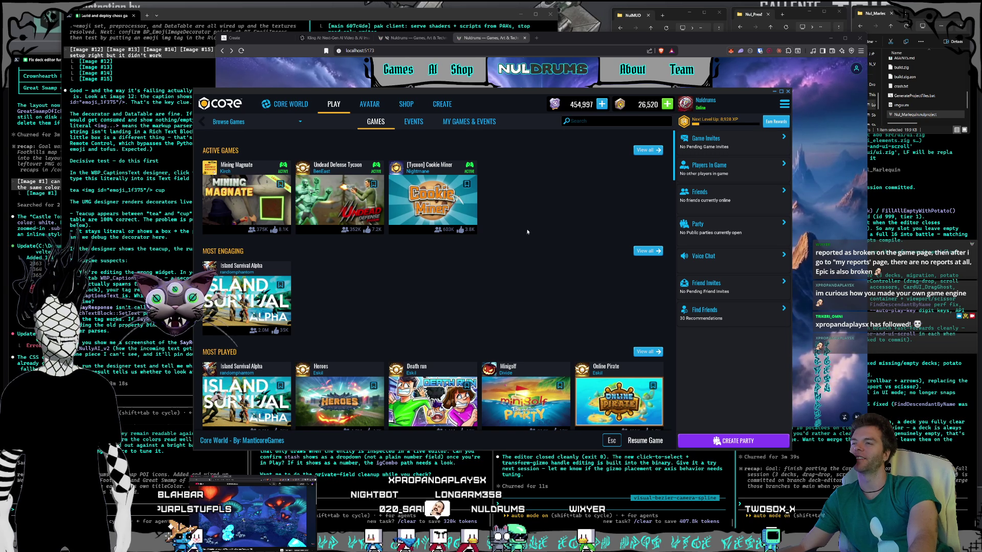
click(439, 105)
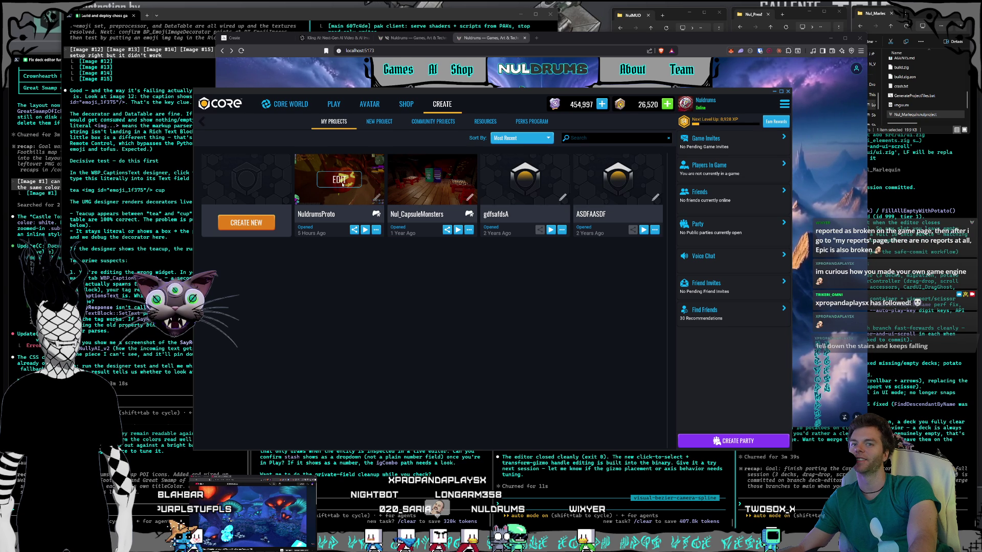
click(342, 185)
click(467, 322)
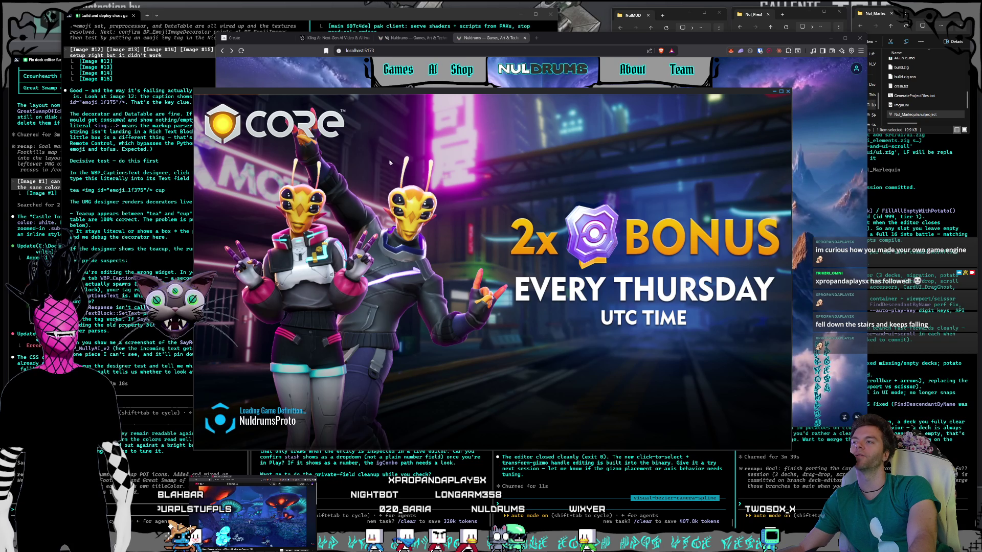
drag(309, 93, 372, 91)
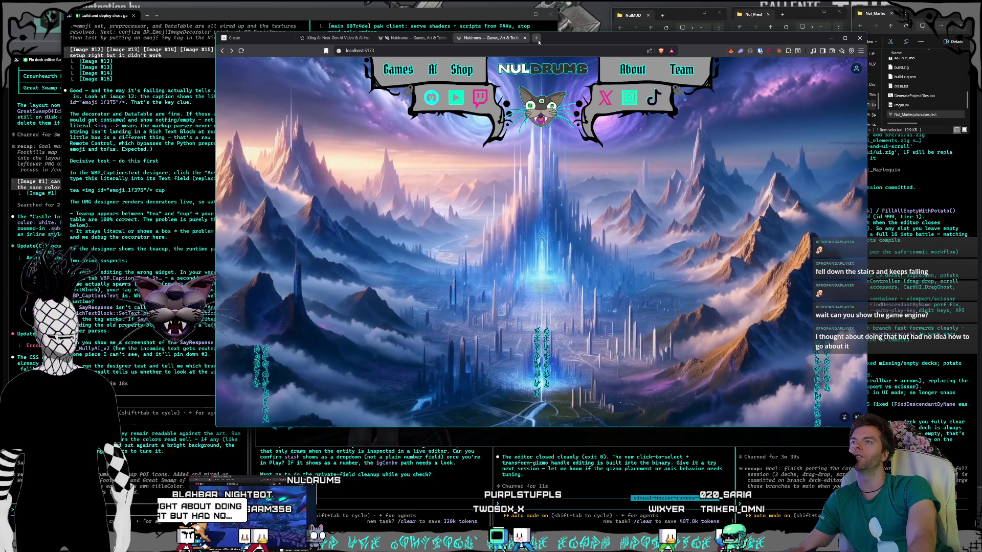
click(536, 38)
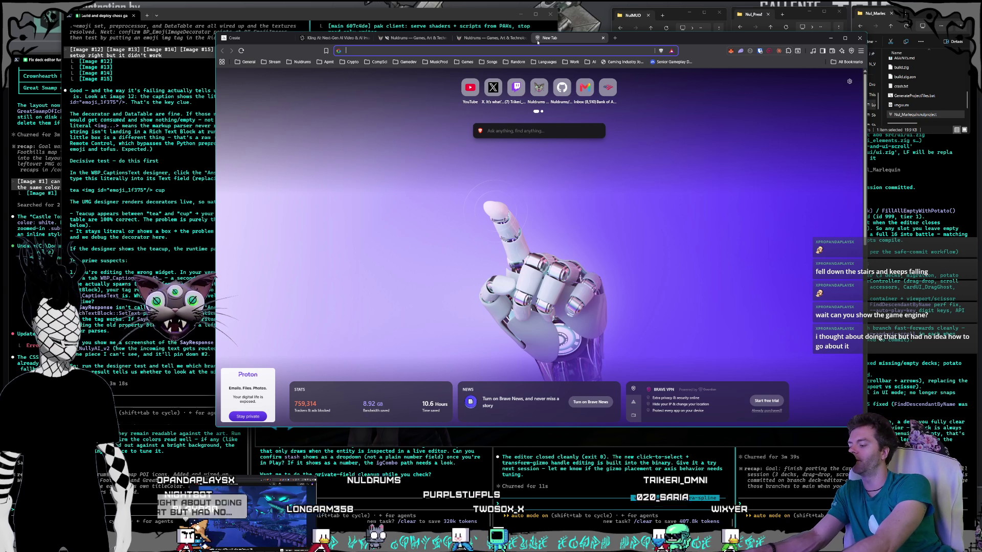
Search Google for 'game engine architecture' and glance over the results.
text(gam)
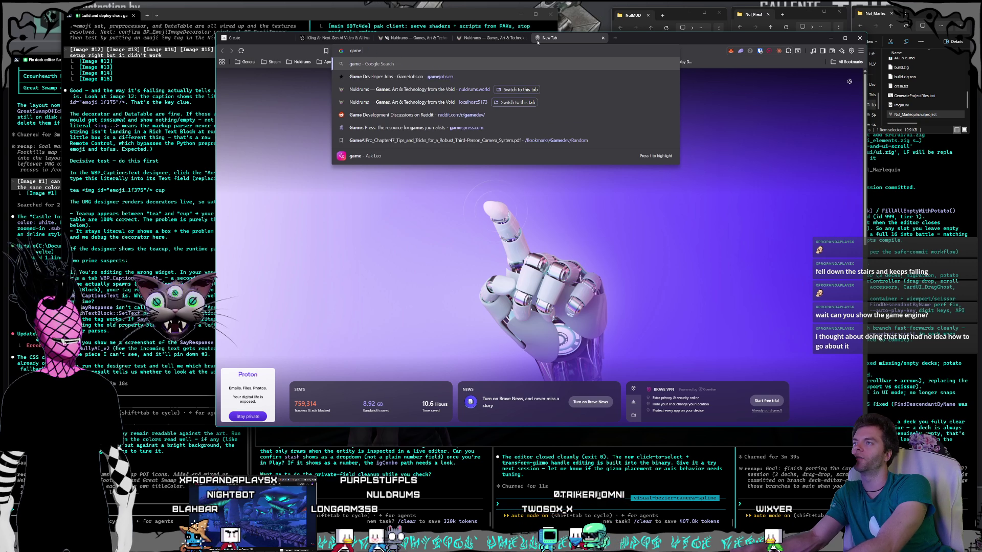
text(e engine arc)
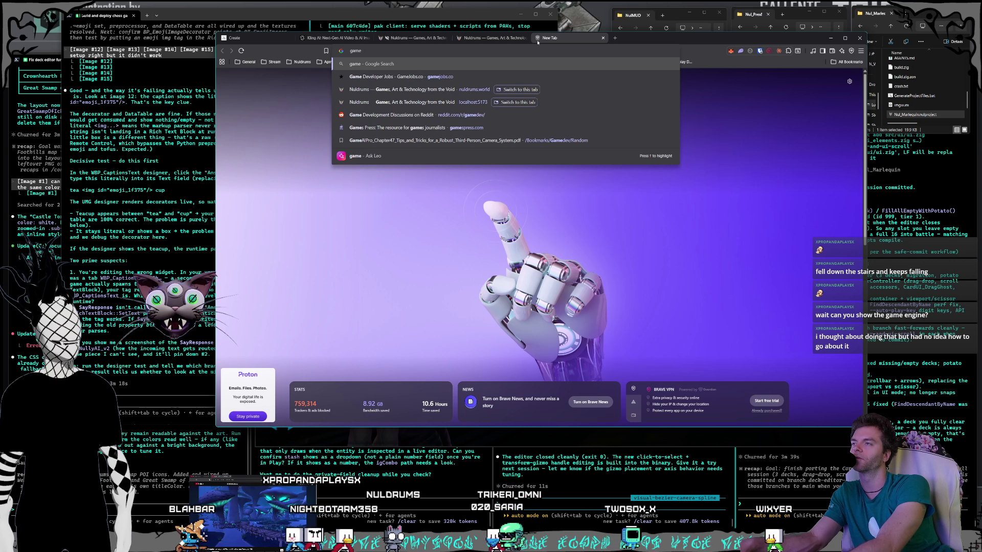
text(hi)
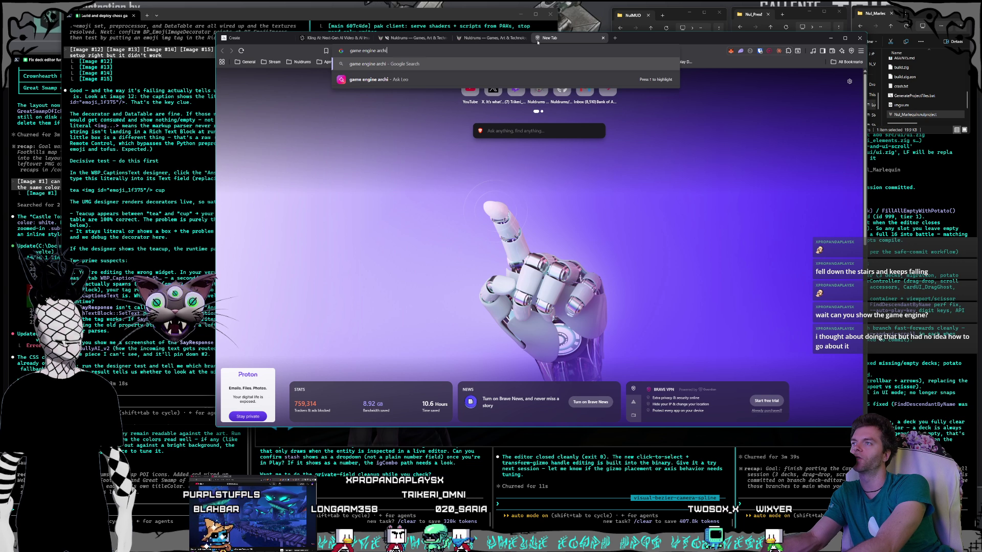
text(tecture)
key(Return)
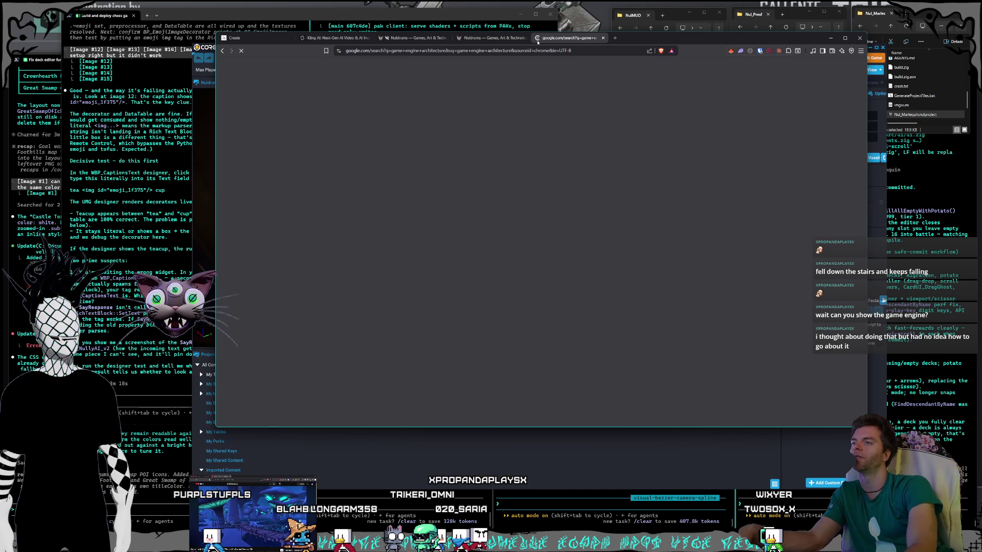
scroll(788, 171, down, 1)
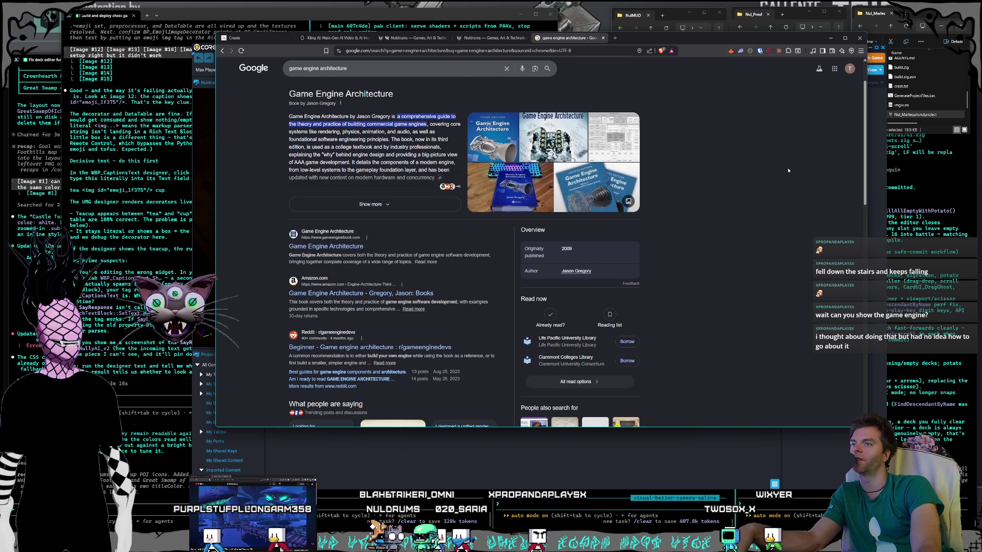
scroll(786, 173, up, 1)
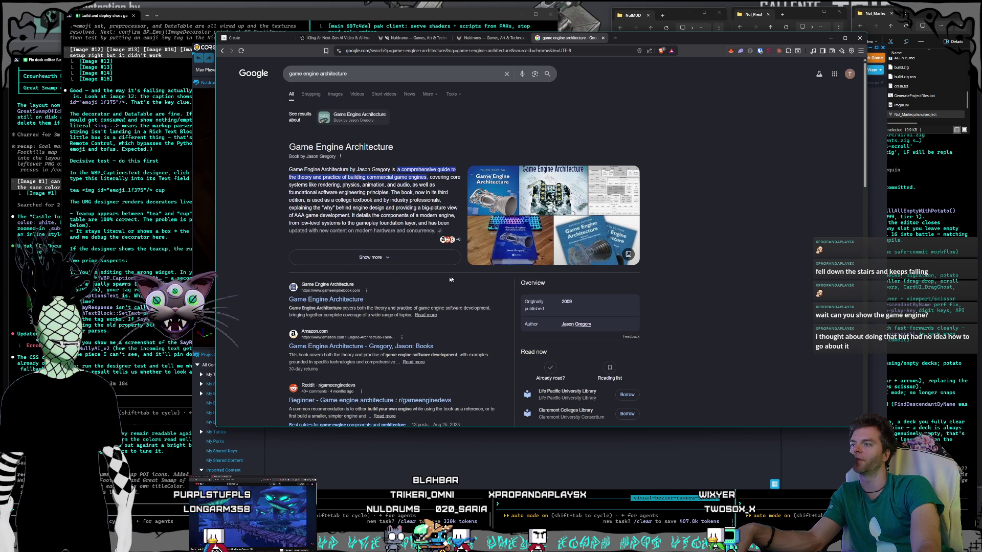
Open the Game Engine Architecture book site in a new tab and scroll through it.
right_click(353, 304)
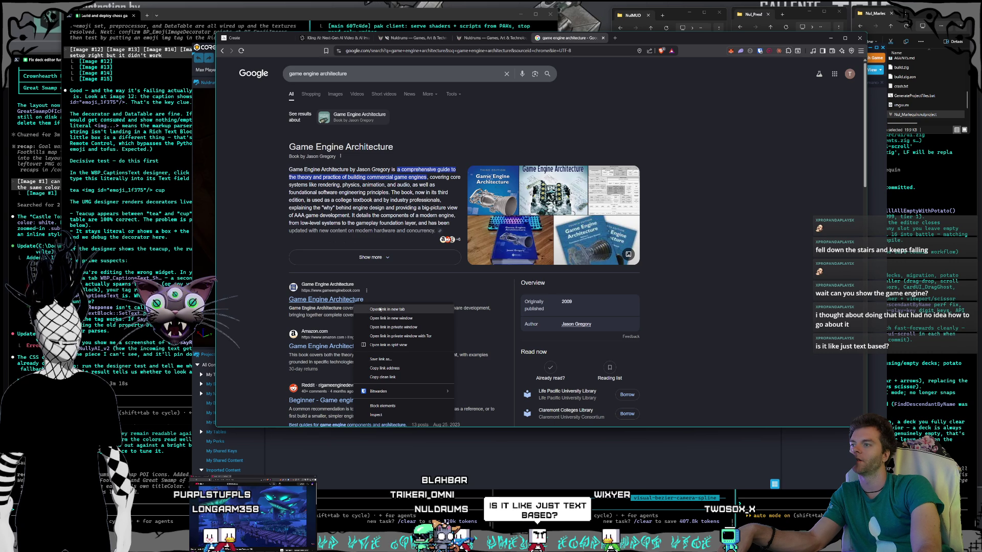
click(378, 308)
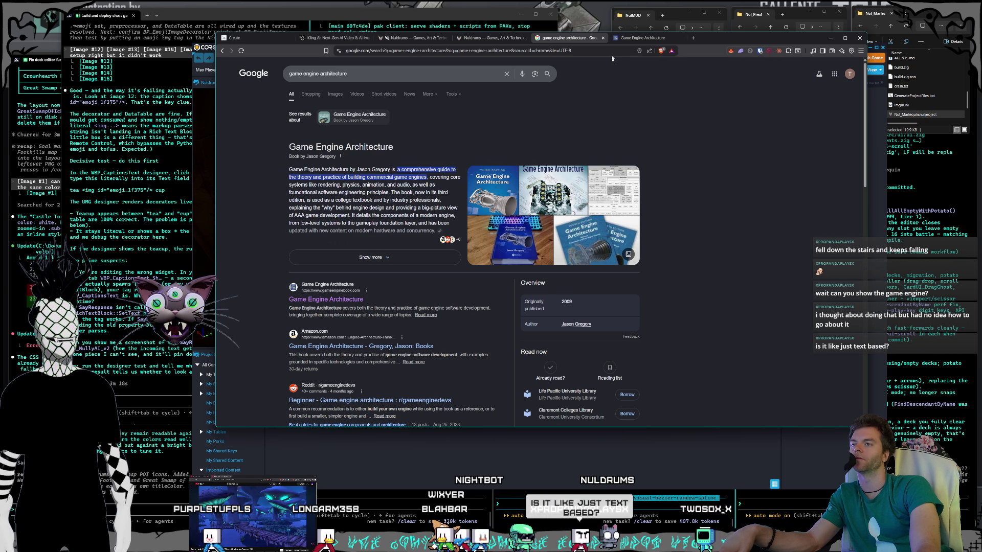
click(636, 38)
scroll(634, 230, down, 5)
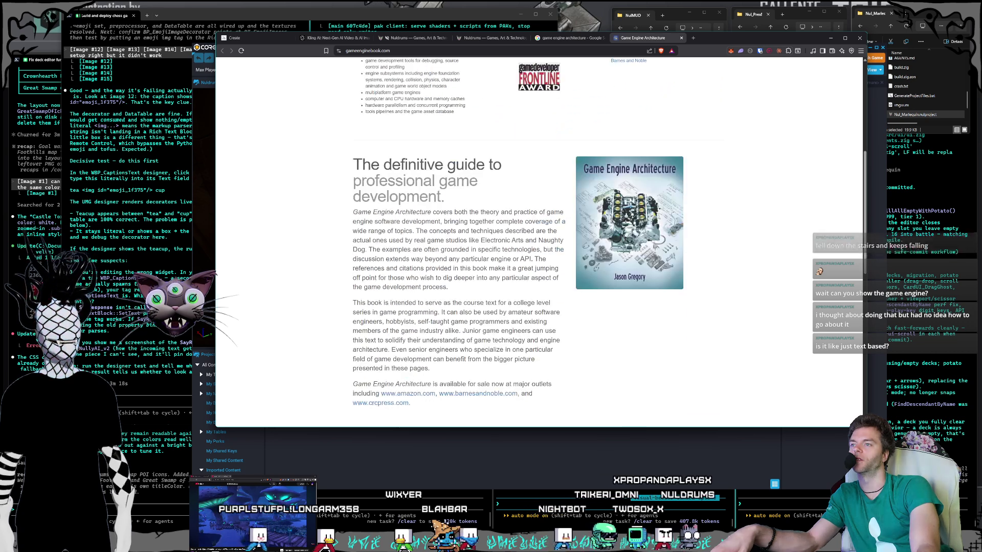
scroll(635, 232, down, 5)
scroll(635, 231, down, 2)
scroll(636, 231, up, 12)
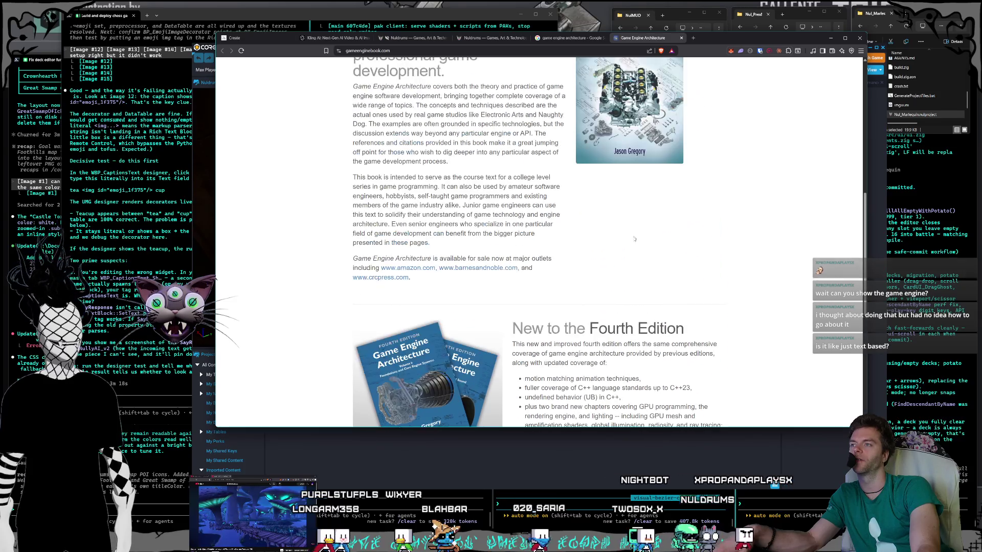
Return to the search results, scroll them, then switch back to the Core editor.
click(568, 38)
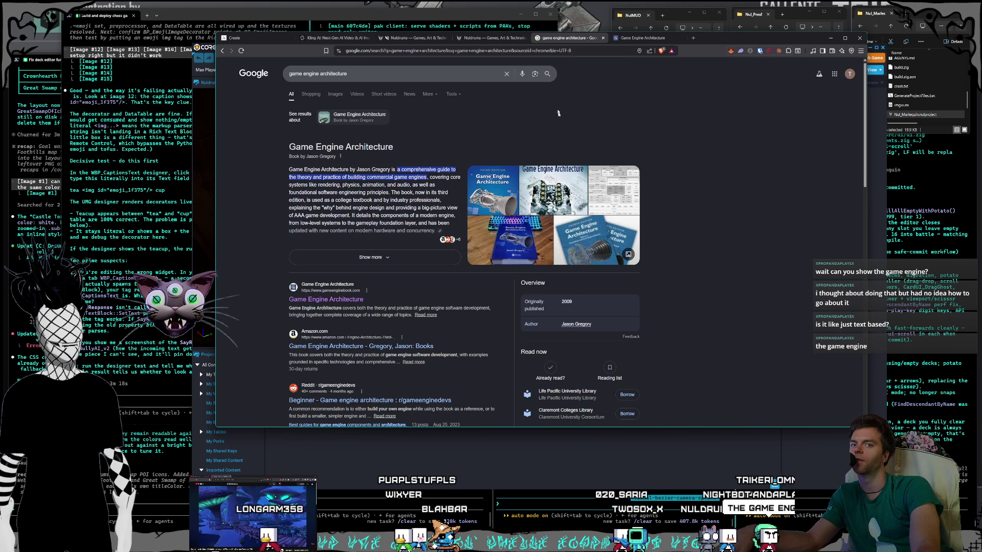
scroll(695, 239, down, 3)
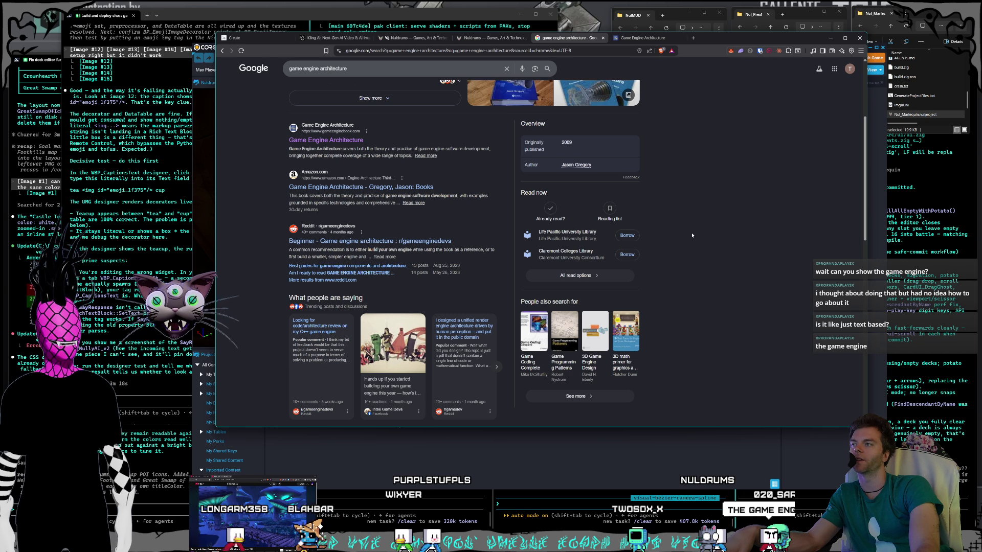
key(alt+Tab)
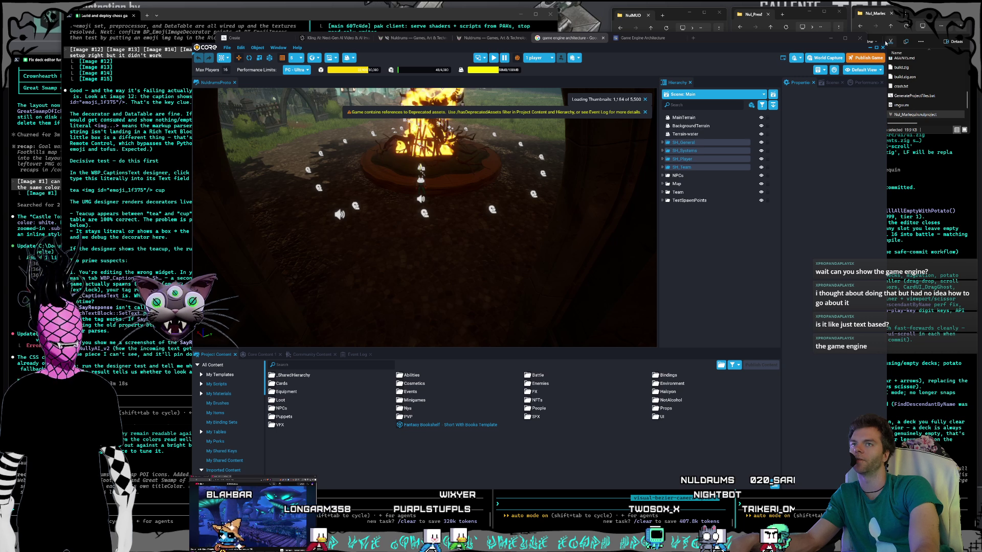
Switch back to Chrome and launch the Marlequin project file from File Explorer.
key(alt+Tab)
double_click(914, 116)
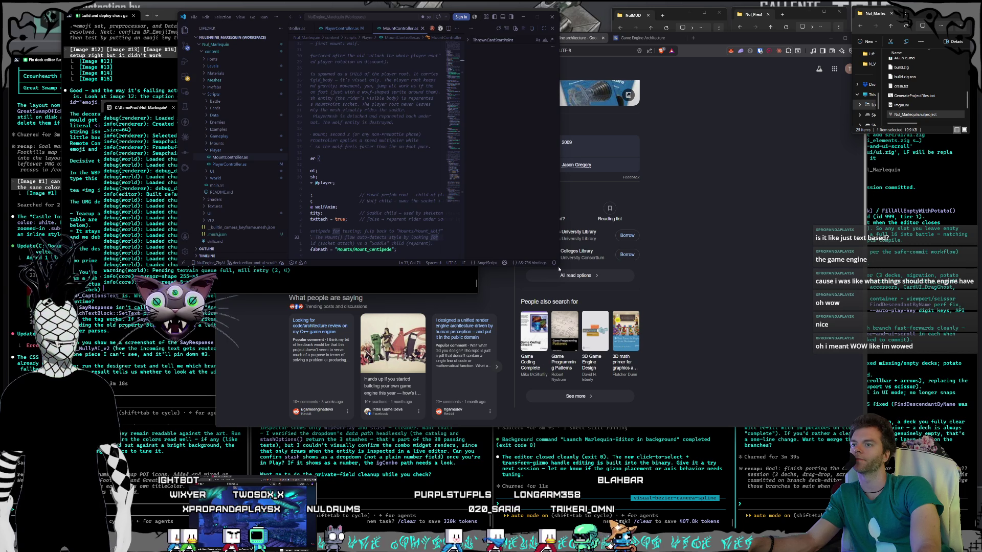
Enlarge the VS Code window and review chunk.zig and noise.zig.
mouse_move(557, 266)
mouse_down()
mouse_move(712, 492)
mouse_move(754, 501)
mouse_up()
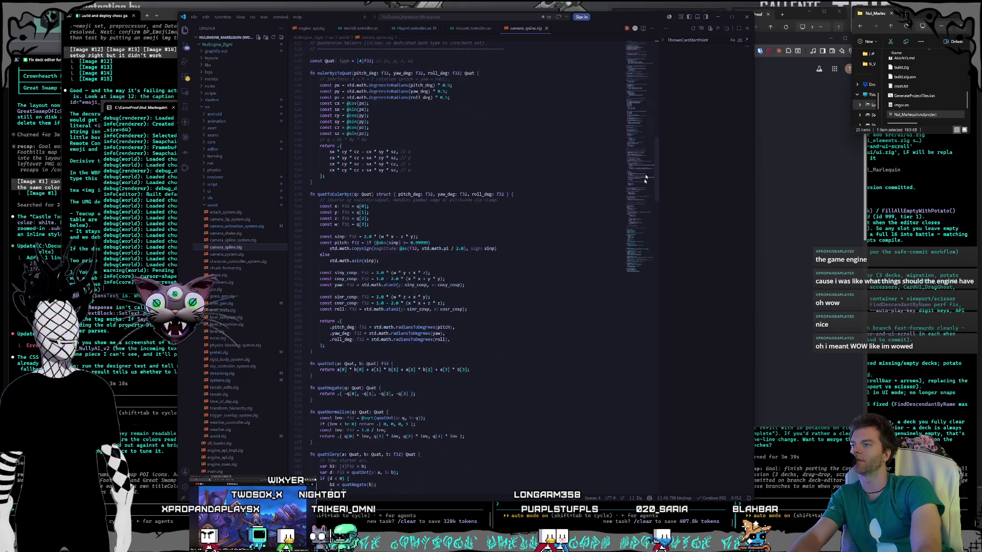
click(215, 276)
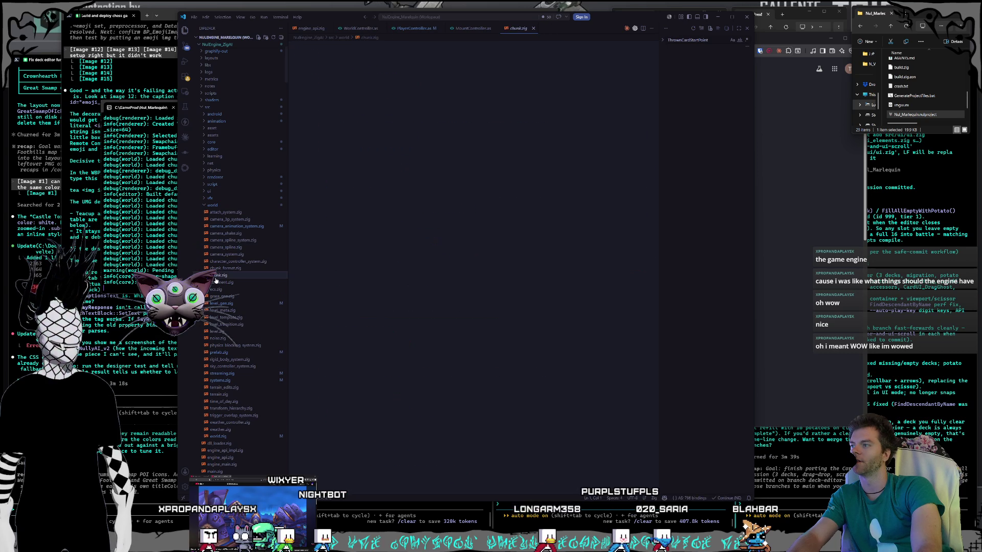
scroll(222, 323, down, 2)
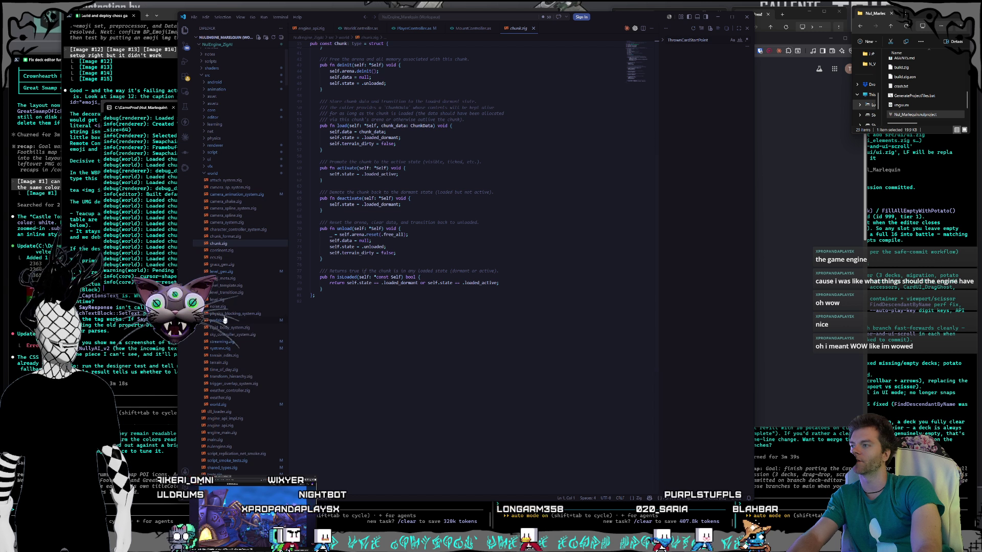
click(217, 306)
scroll(479, 254, down, 20)
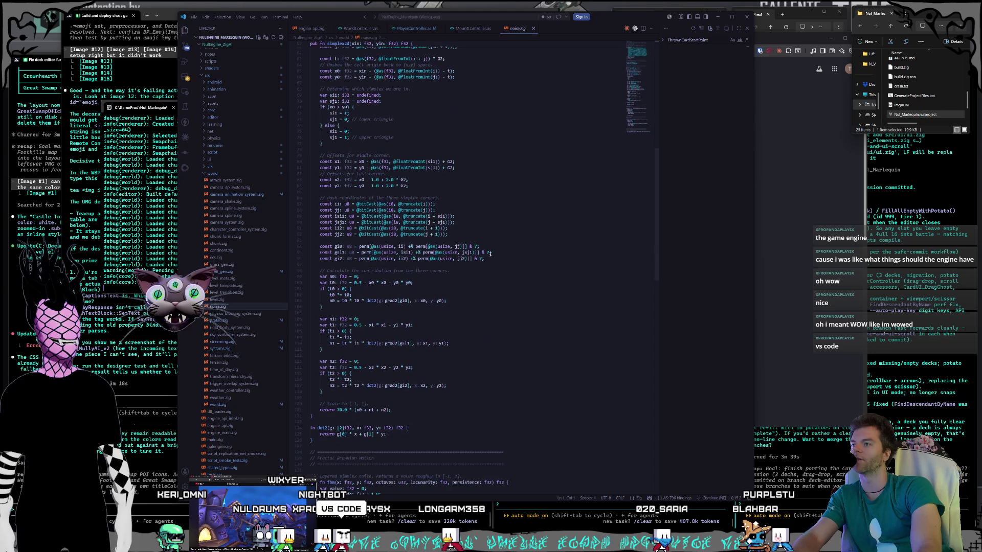
scroll(508, 253, up, 20)
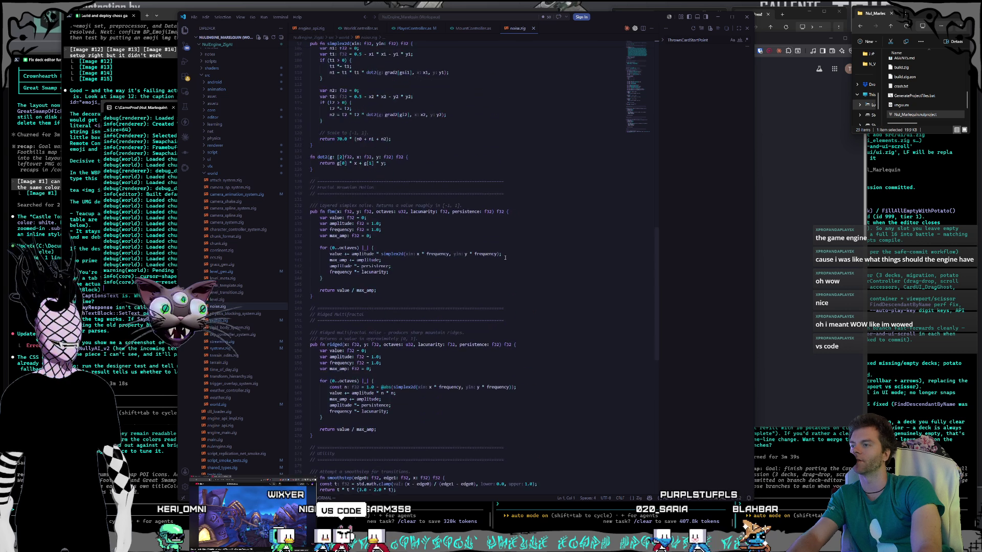
scroll(474, 261, up, 11)
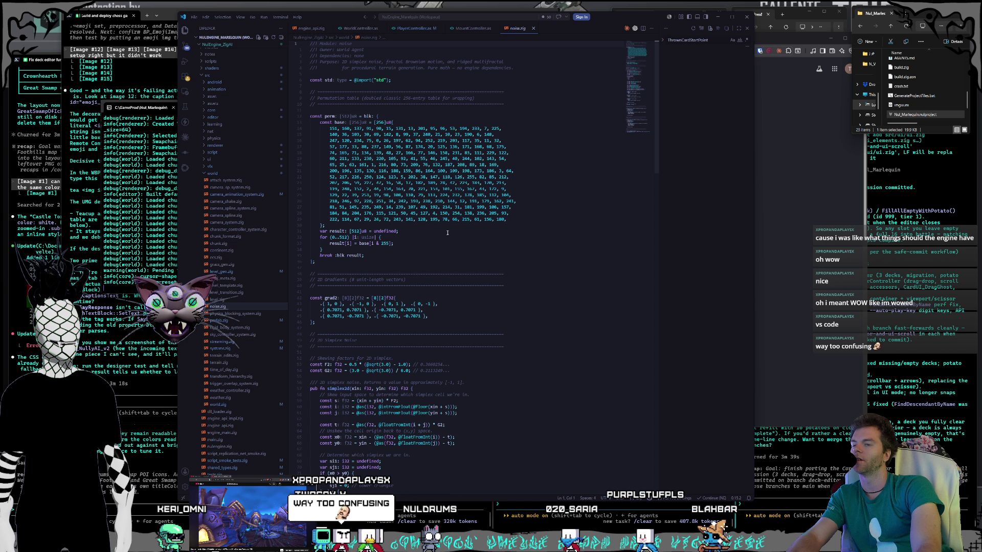
scroll(224, 289, down, 3)
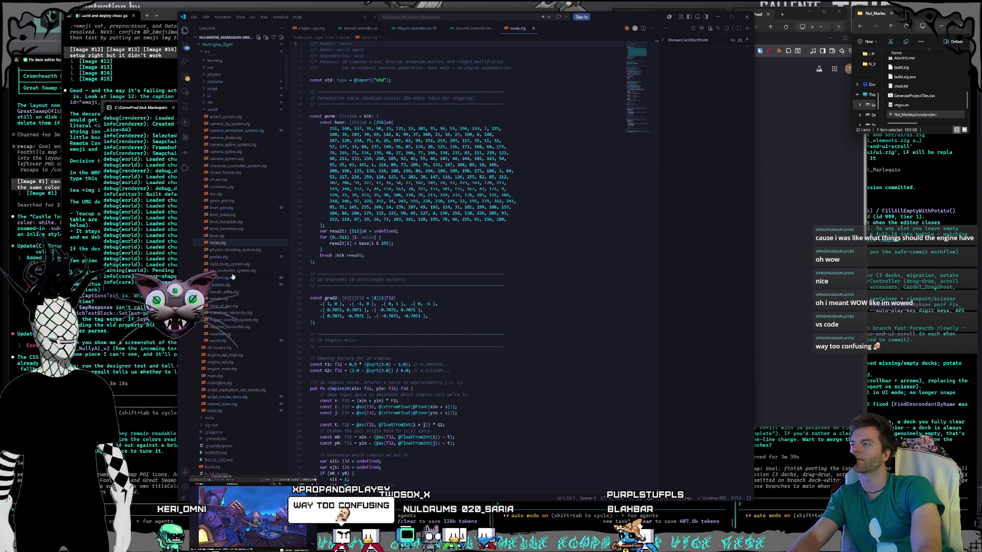
Open streaming.zig, scroll through its code, then switch to MountController.as.
click(221, 278)
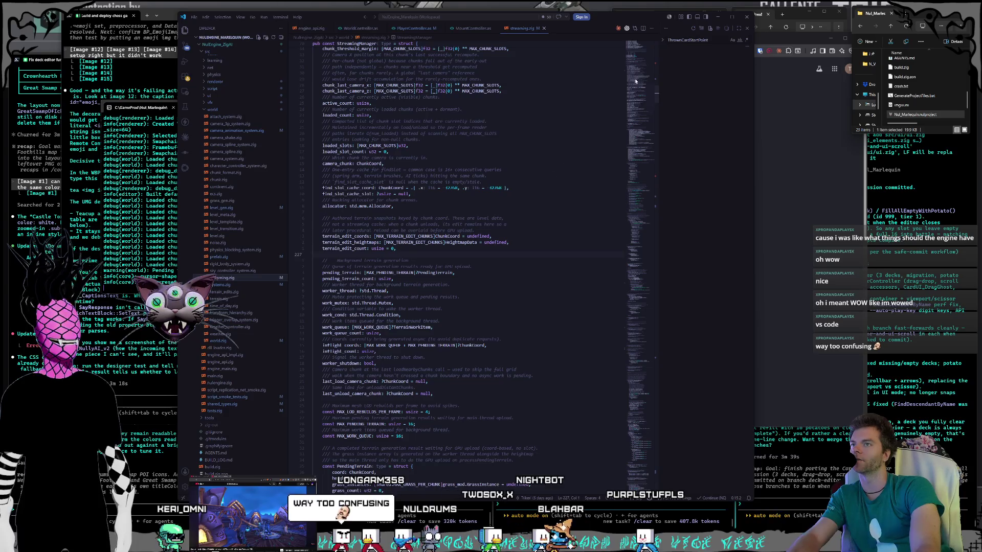
drag(636, 81, 649, 368)
scroll(230, 197, down, 5)
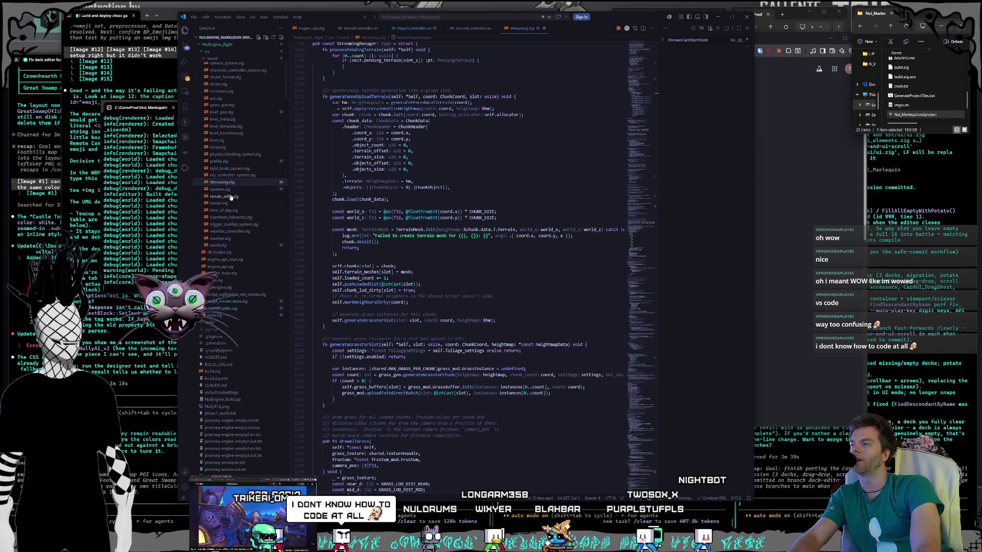
scroll(230, 197, down, 5)
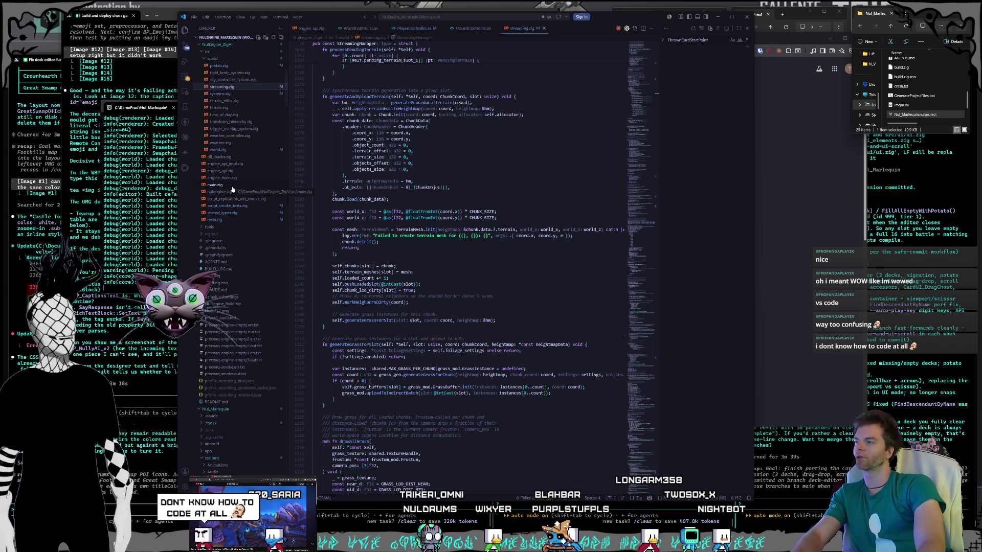
scroll(245, 213, down, 15)
scroll(251, 241, down, 10)
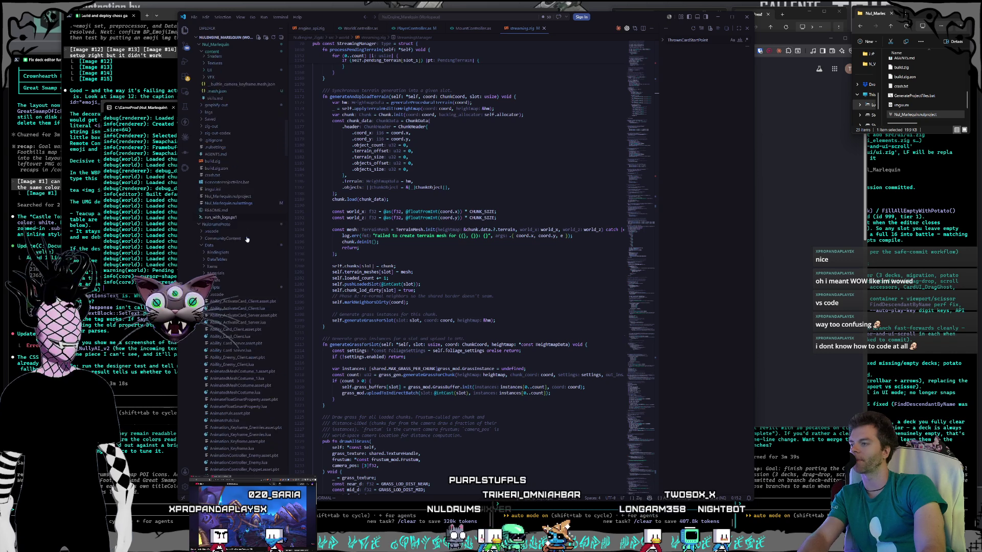
scroll(251, 230, up, 10)
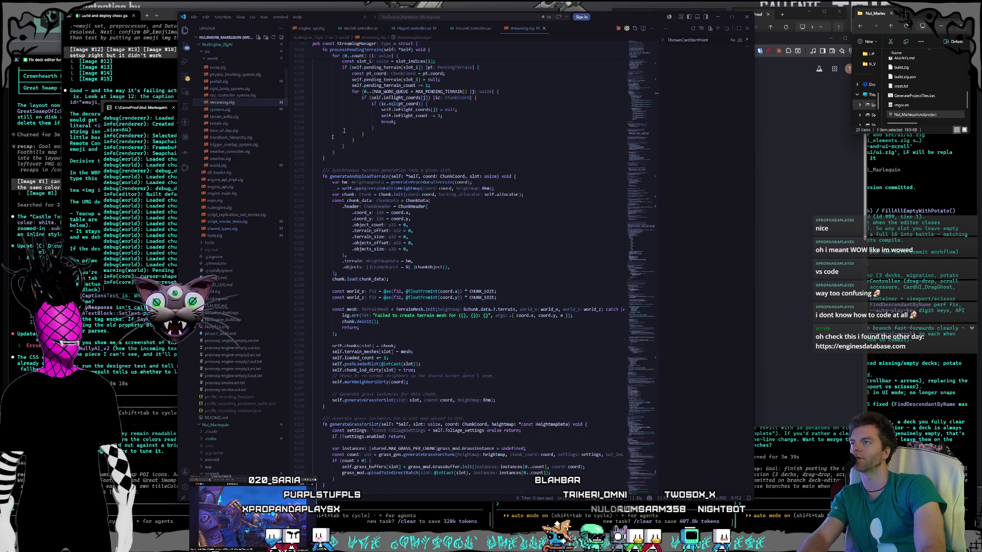
click(468, 28)
Look over PlayerController.as, then nudge and minimize the VS Code window.
click(410, 30)
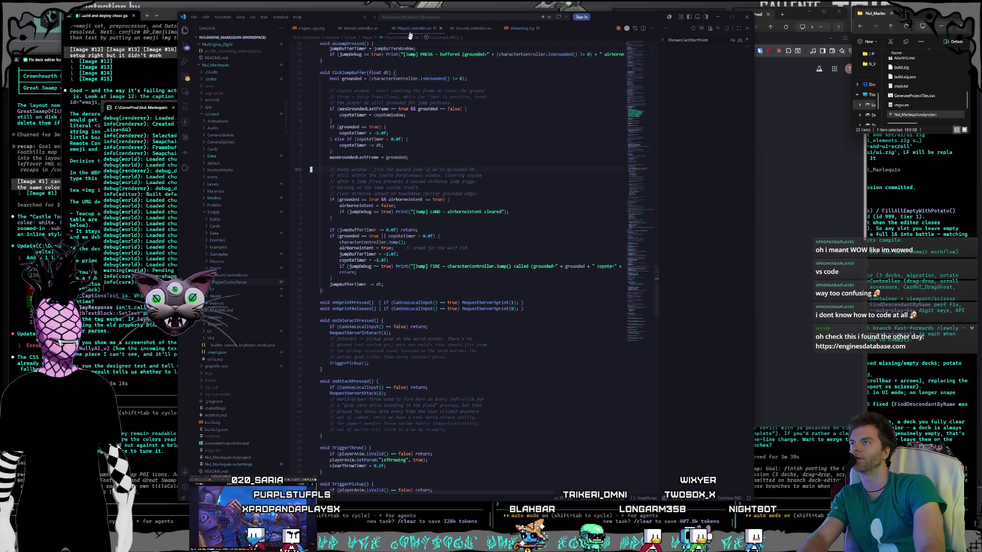
scroll(497, 237, up, 7)
scroll(594, 190, down, 11)
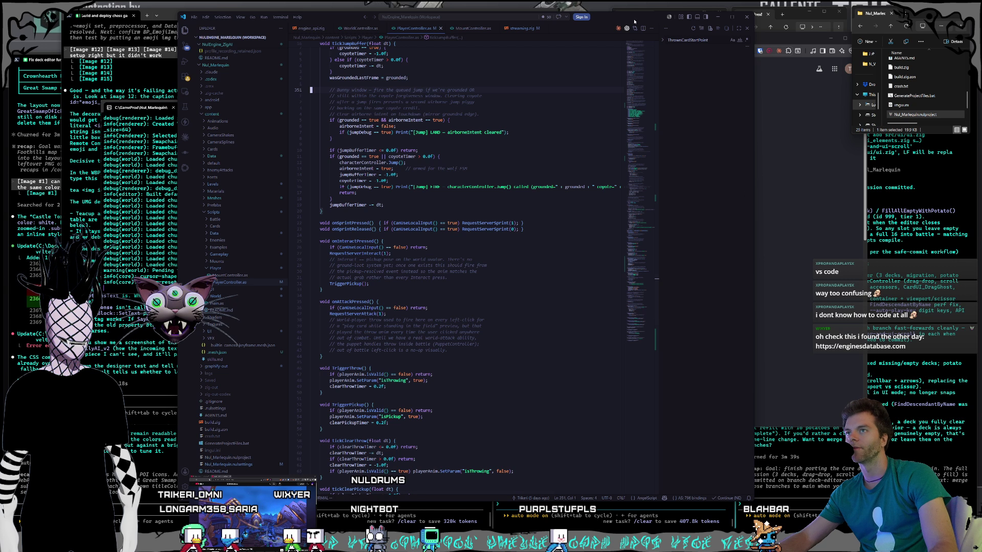
drag(635, 21, 656, 29)
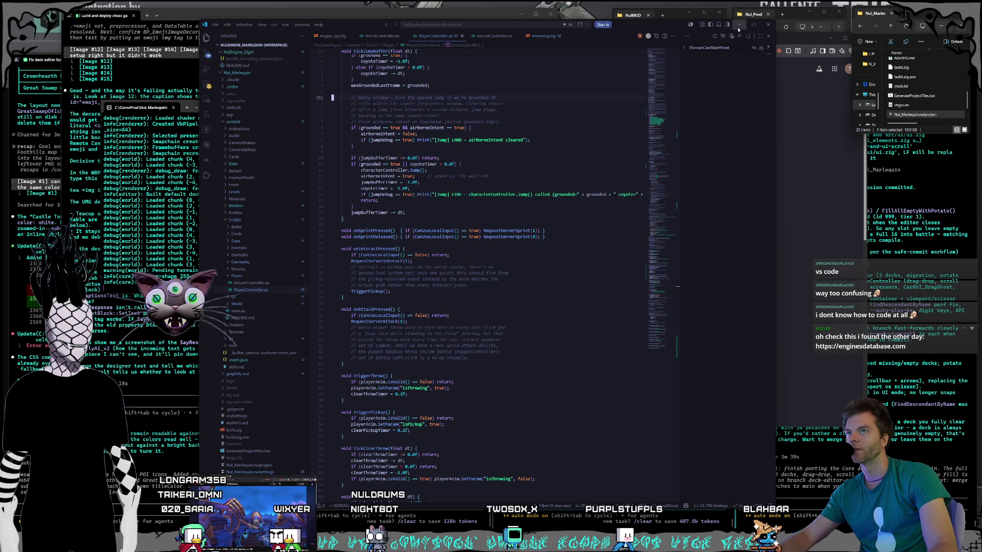
click(739, 26)
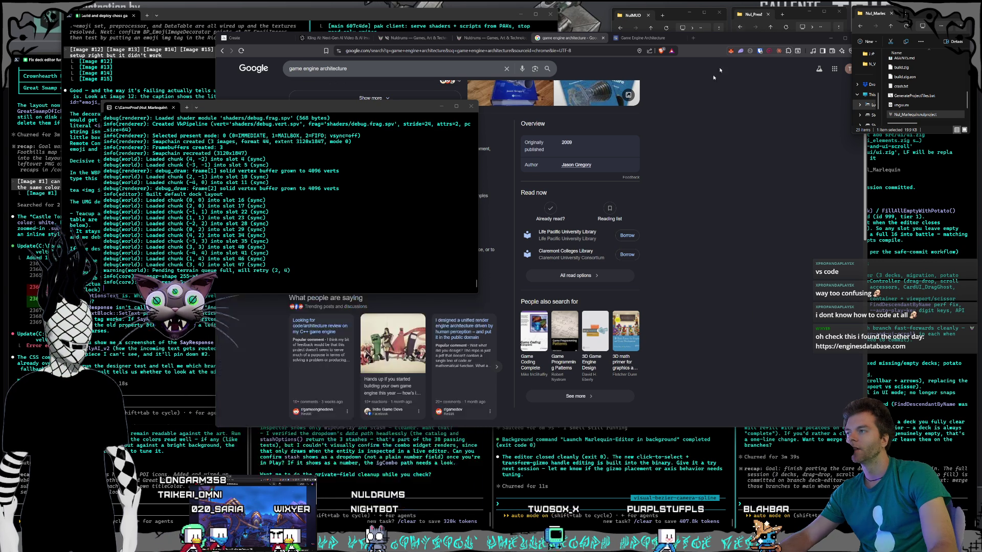
Close the game engine architecture search and book tabs, view the Kling page, then return to the terminal.
click(776, 258)
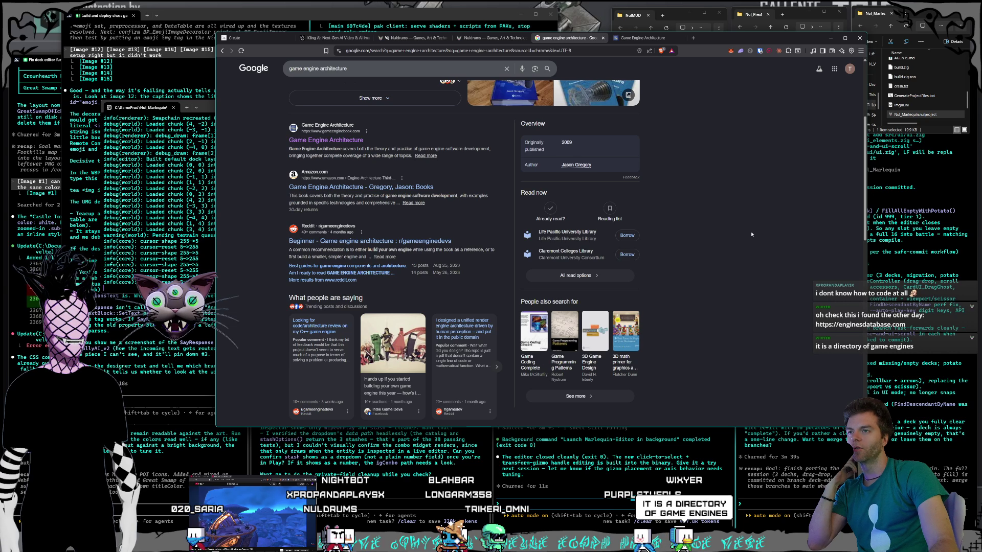
click(603, 38)
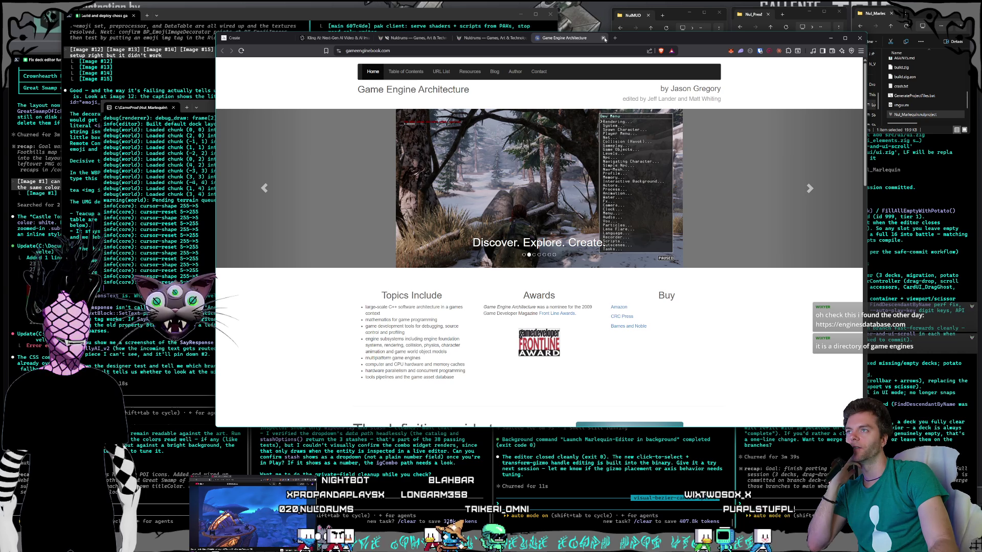
click(604, 39)
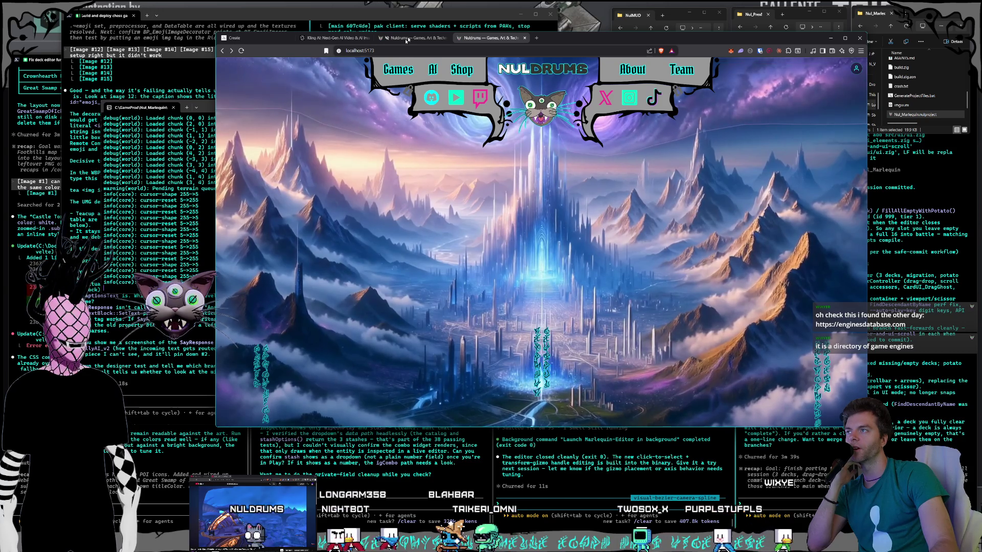
click(317, 38)
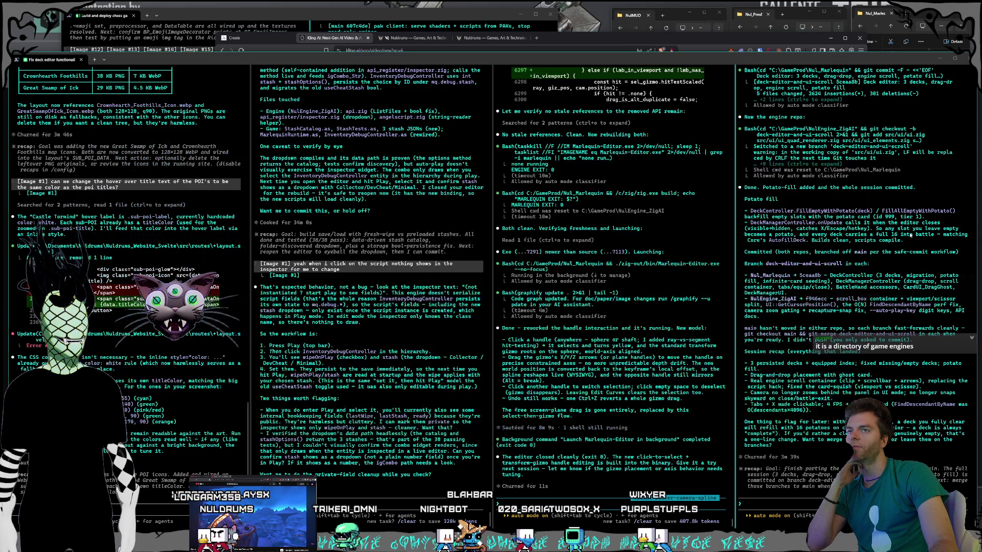
click(910, 235)
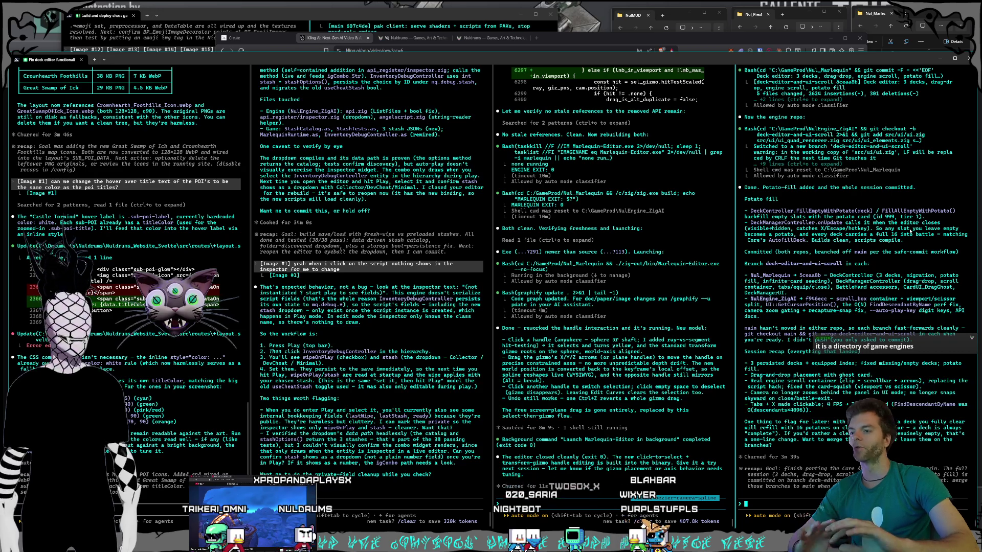
Bring Marlequin forward, turn the camera toward the path and trees, and flip between World Map and Scene.
key(alt+Tab)
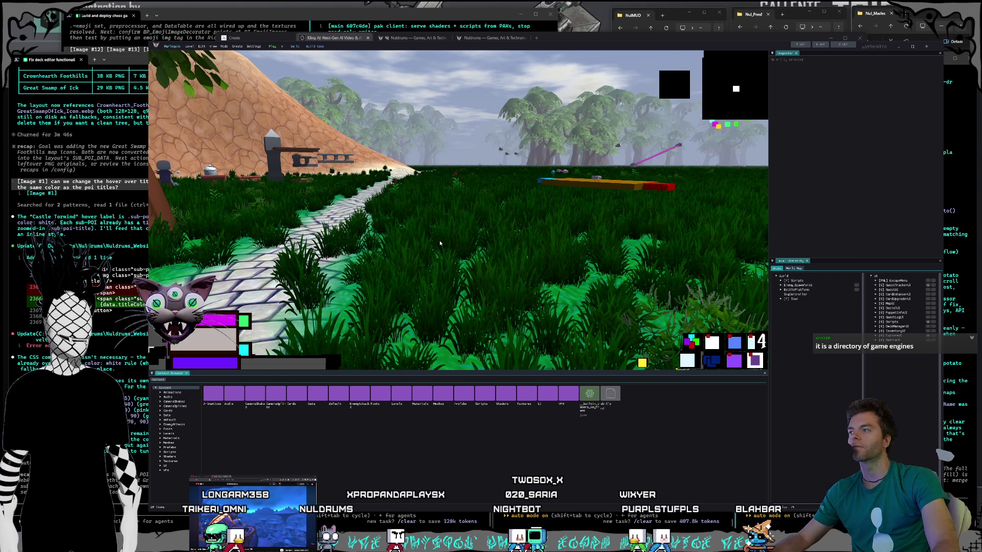
mouse_move(440, 241)
mouse_down()
mouse_move(368, 235)
mouse_move(594, 239)
mouse_move(460, 240)
mouse_move(453, 214)
mouse_up()
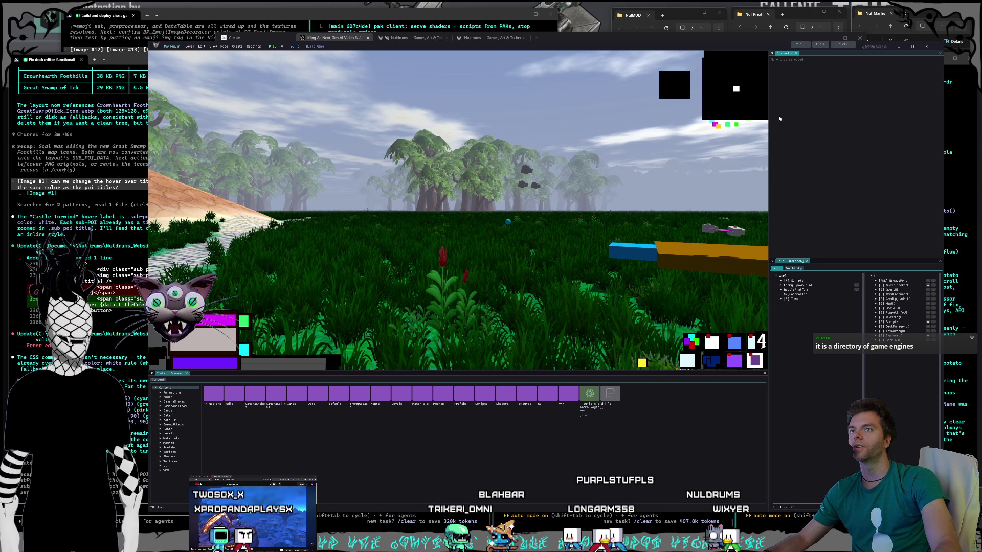
click(798, 269)
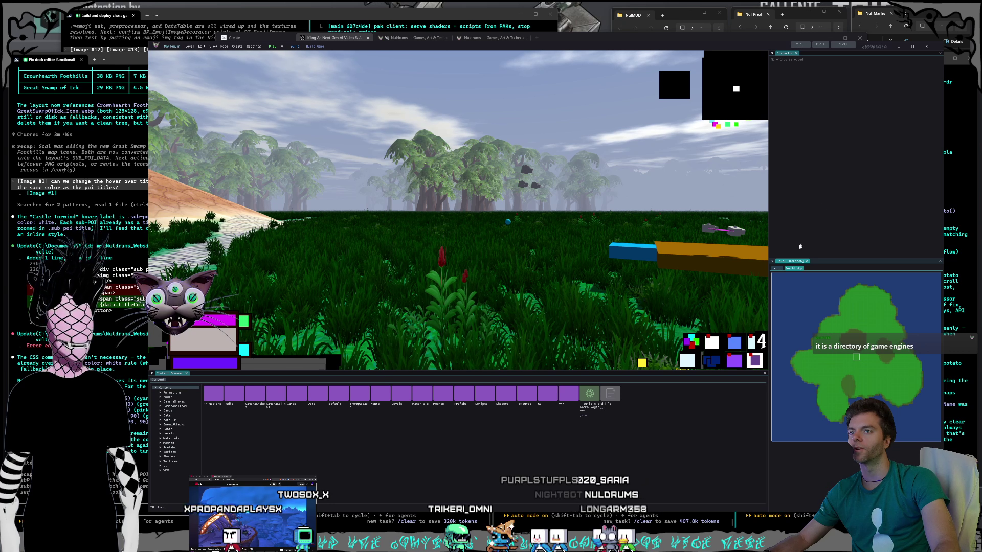
click(779, 269)
click(794, 269)
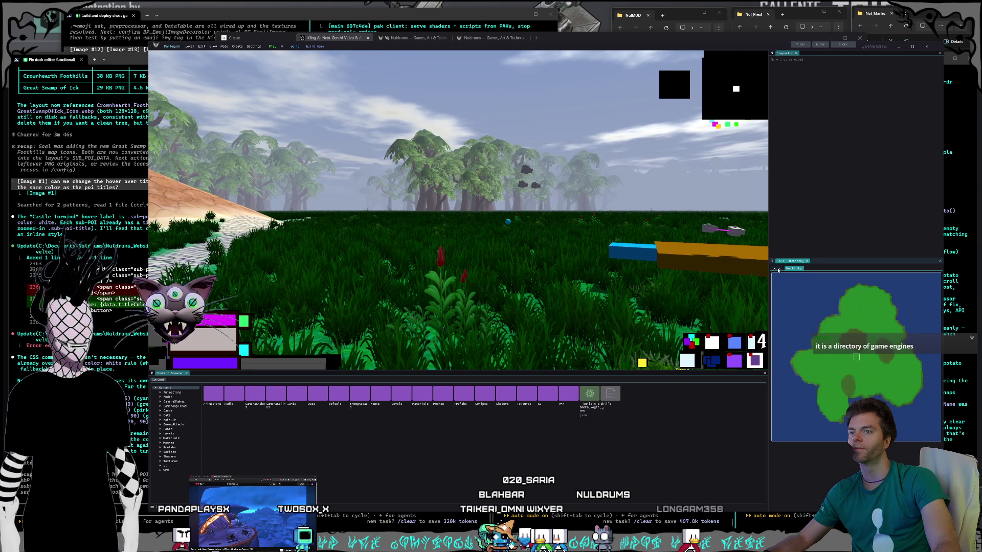
click(777, 268)
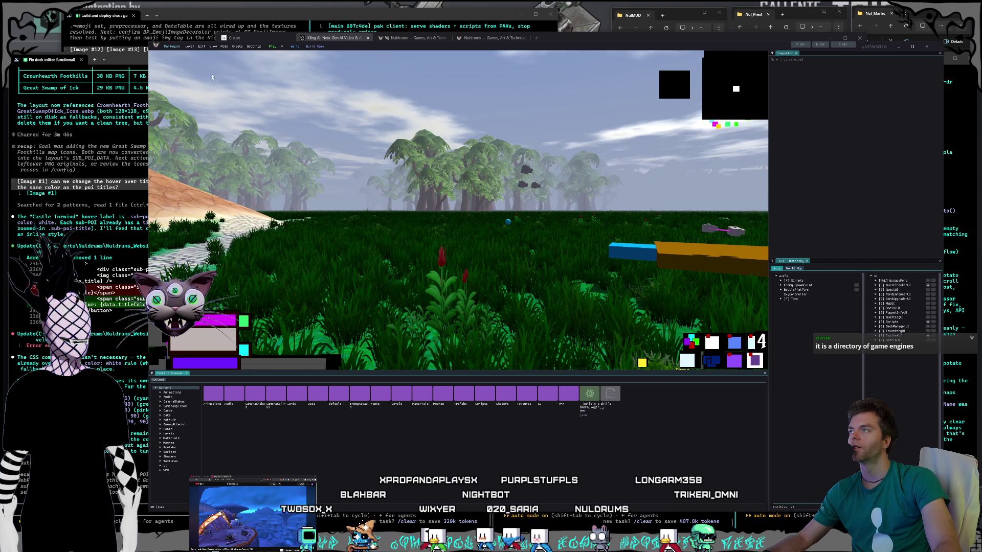
click(212, 46)
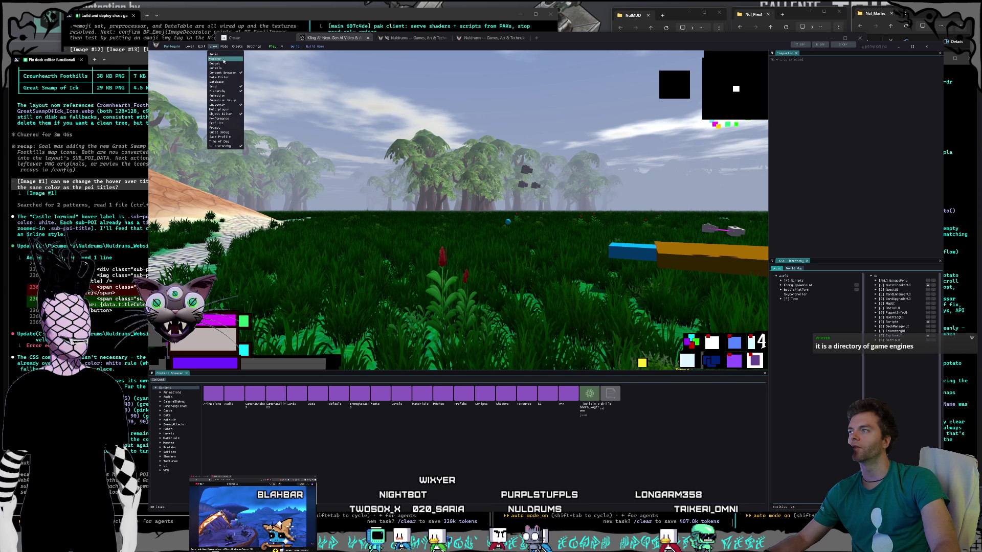
click(224, 60)
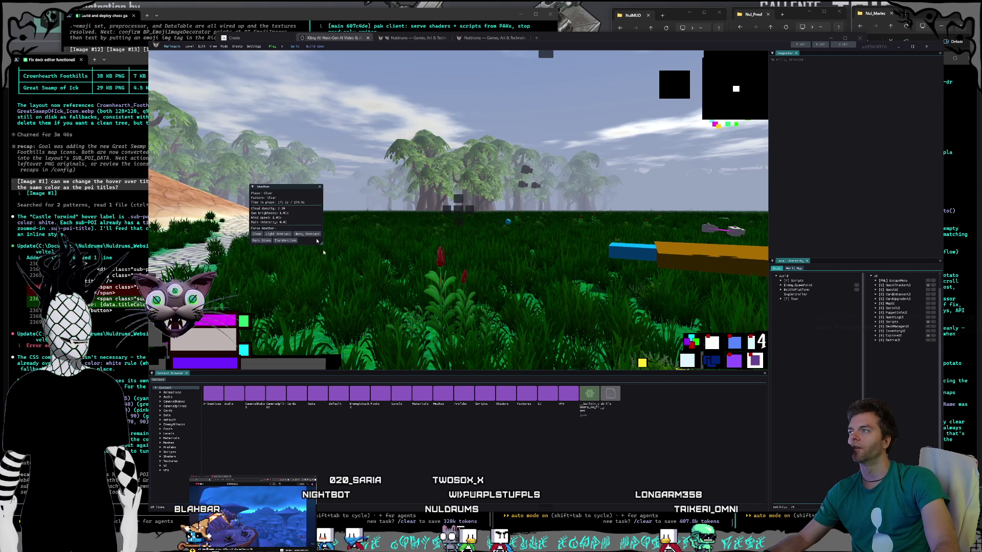
mouse_move(281, 185)
mouse_down()
mouse_move(250, 384)
mouse_move(225, 374)
mouse_up()
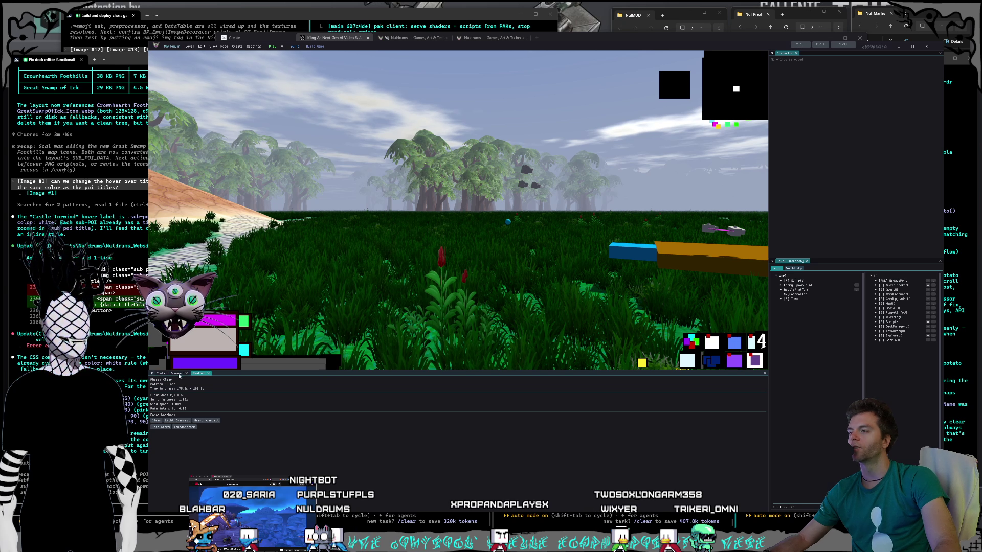
click(179, 376)
click(200, 373)
click(171, 374)
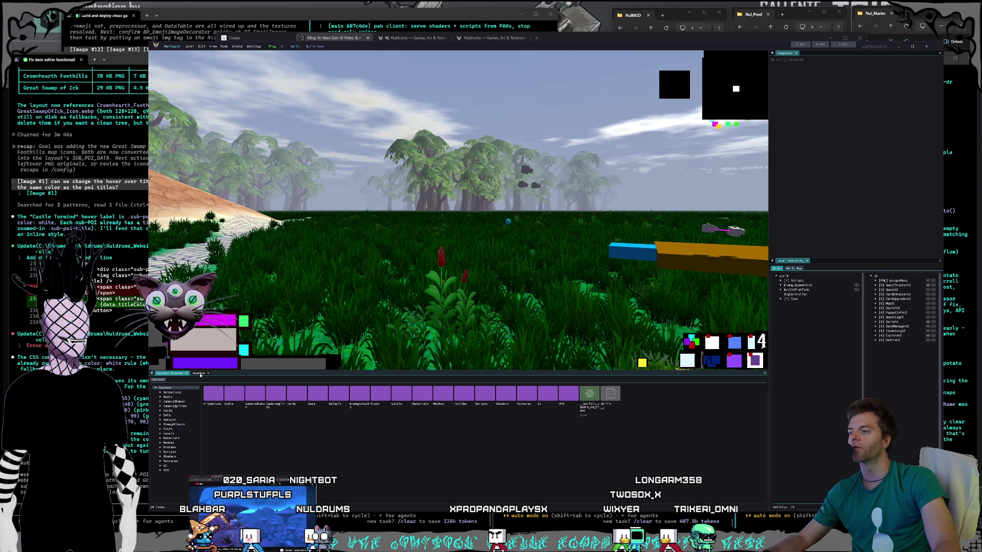
click(202, 374)
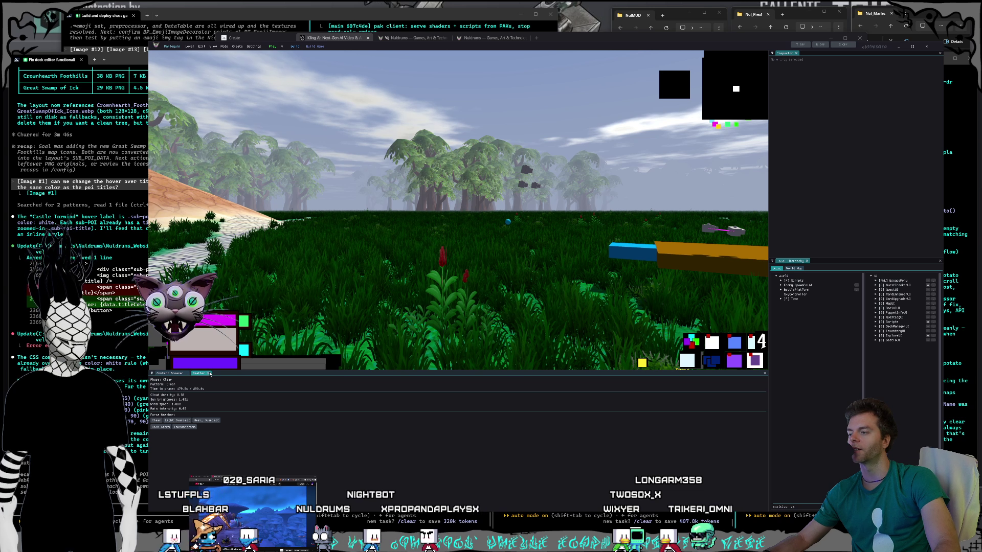
click(210, 374)
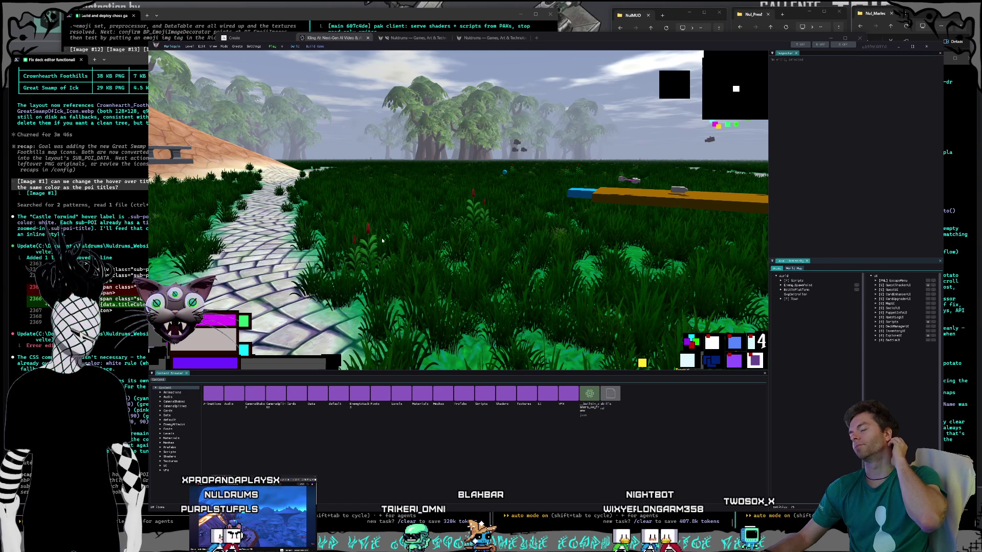
Play the scene and run the character over the path, dirt slopes and sandy hill.
click(272, 46)
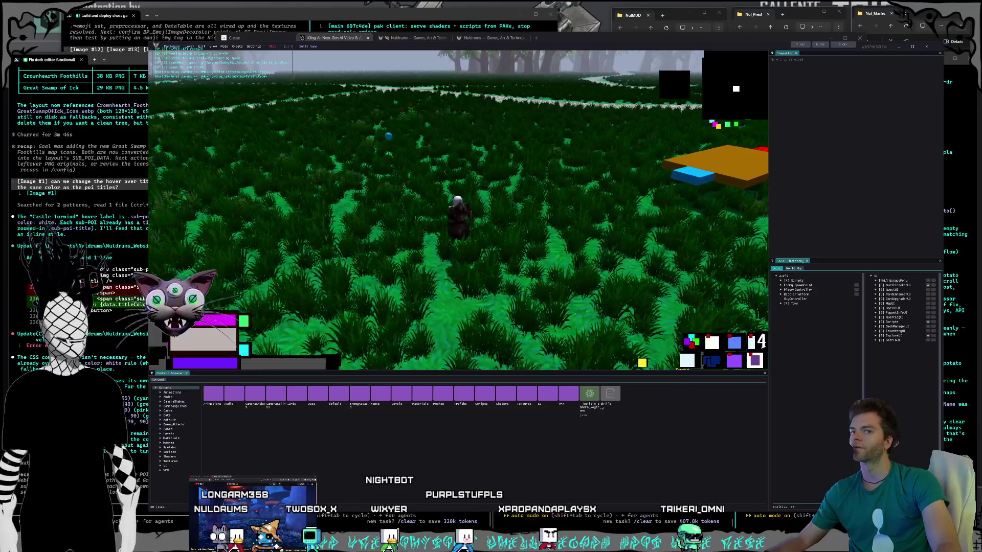
key(w)
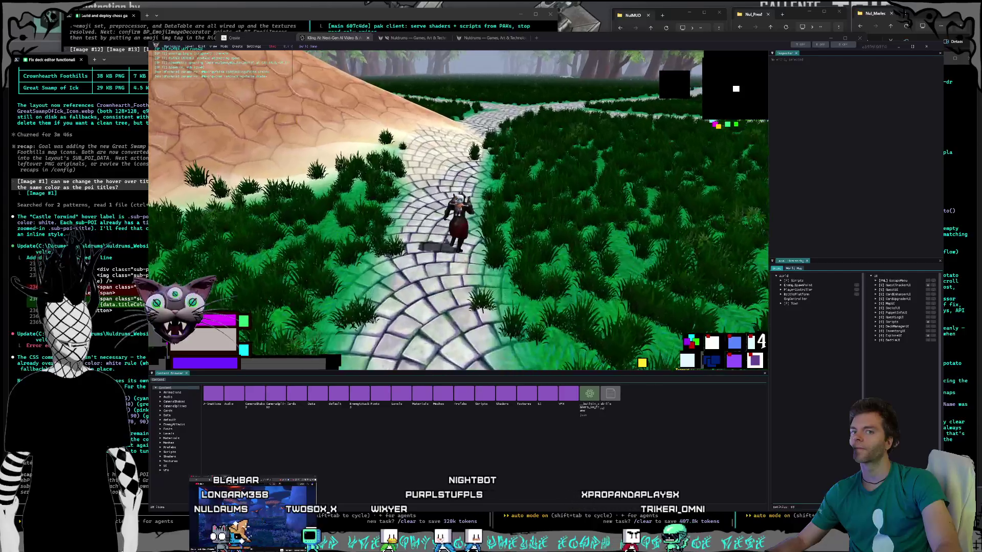
key(w)
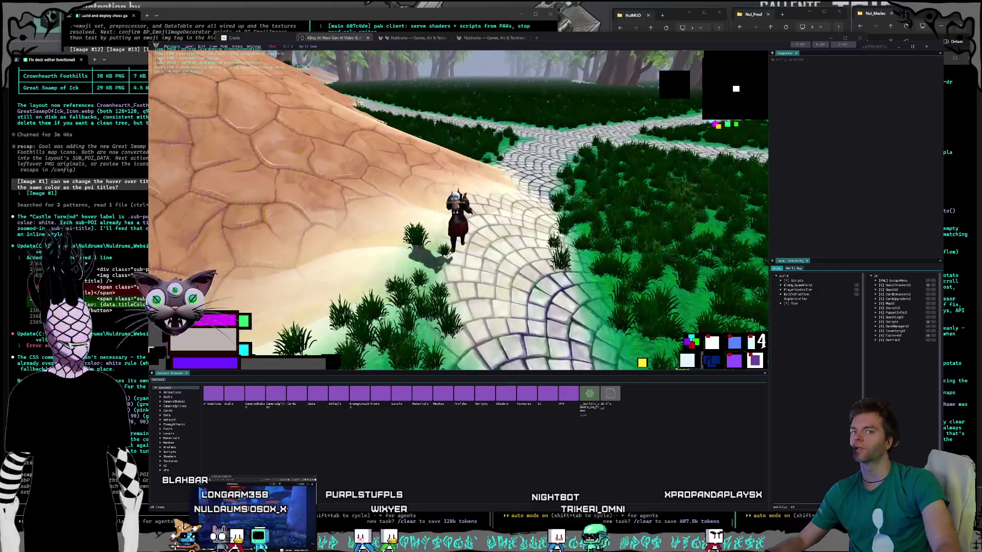
key(w)
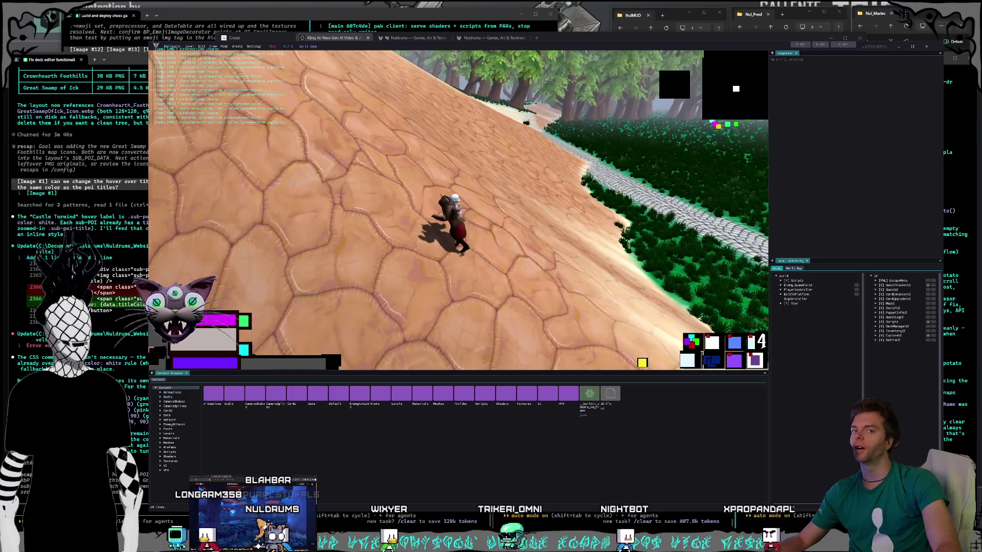
key(w)
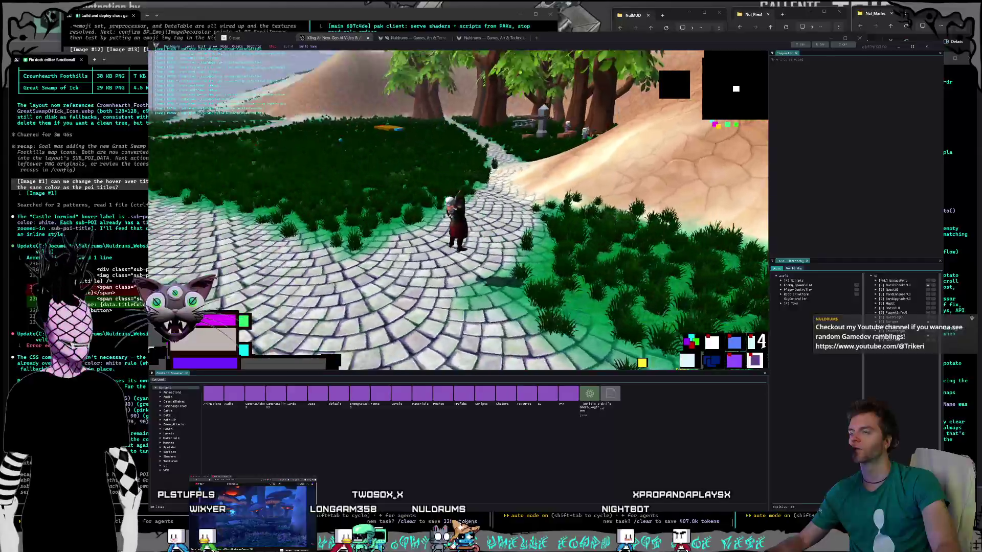
key(w)
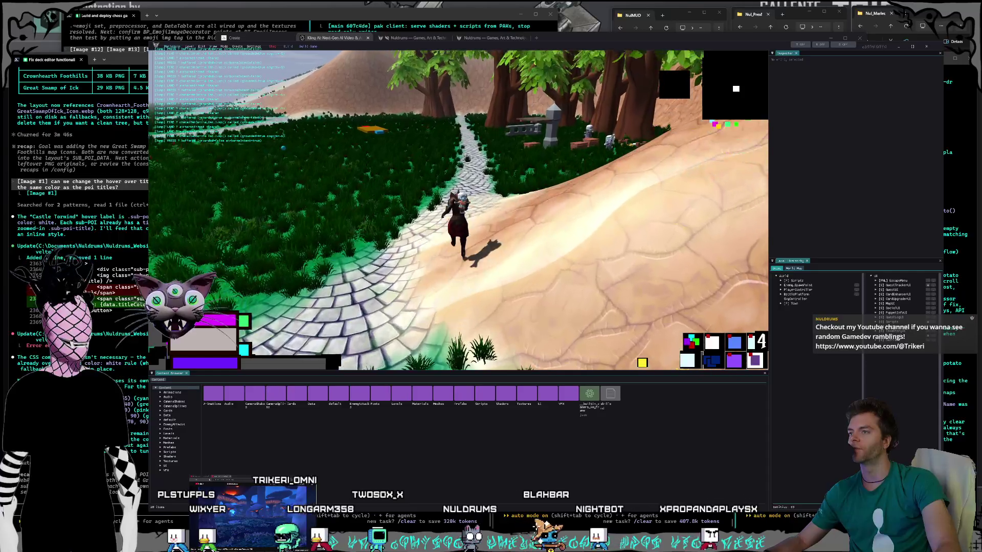
key(w)
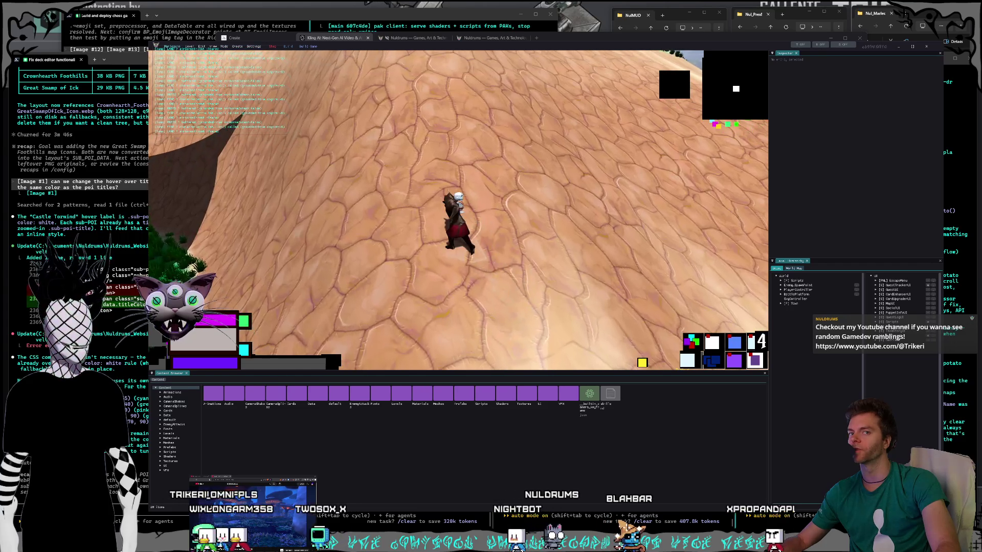
key(w)
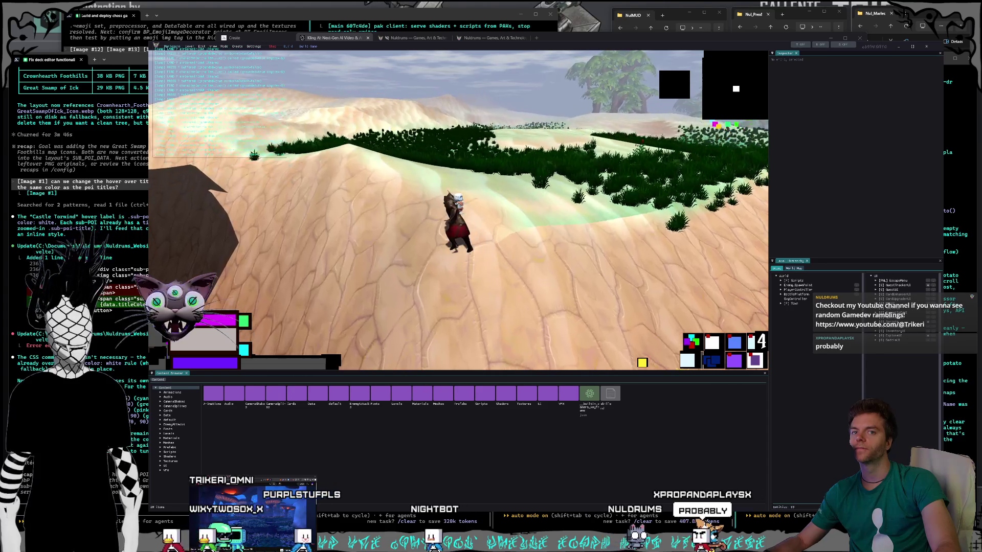
key(w)
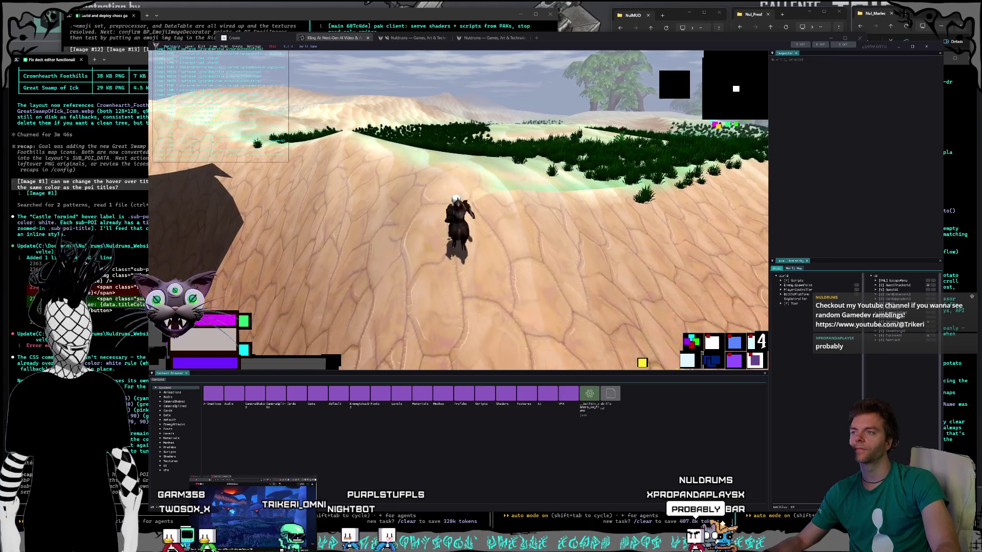
key(w)
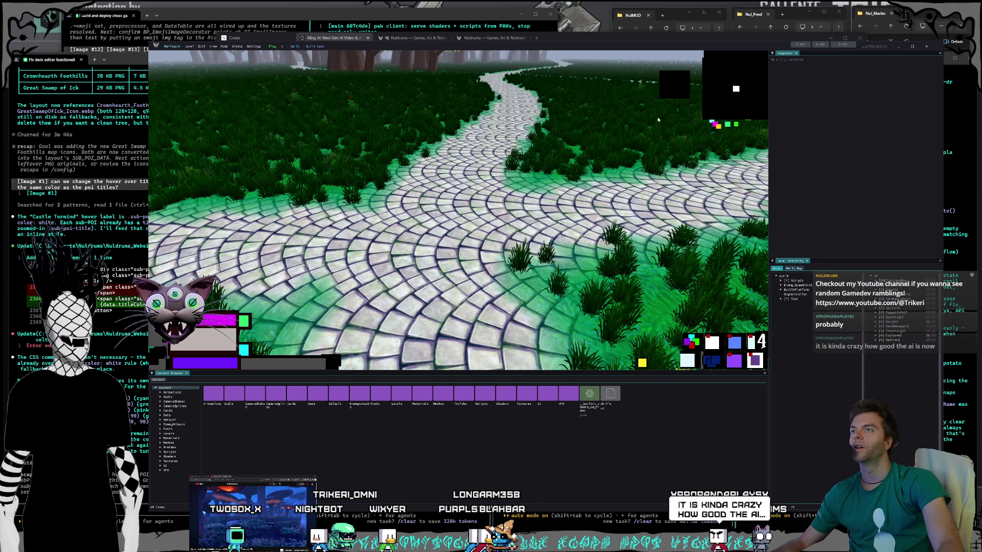
Fly the free camera forward along the cobblestone path past the trees and stone structure.
drag(467, 47, 460, 48)
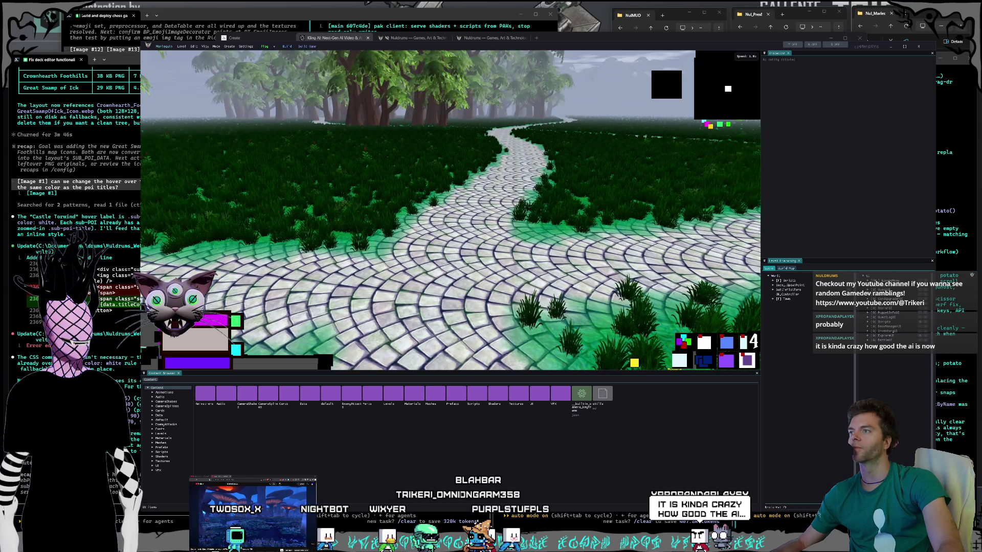
key(w)
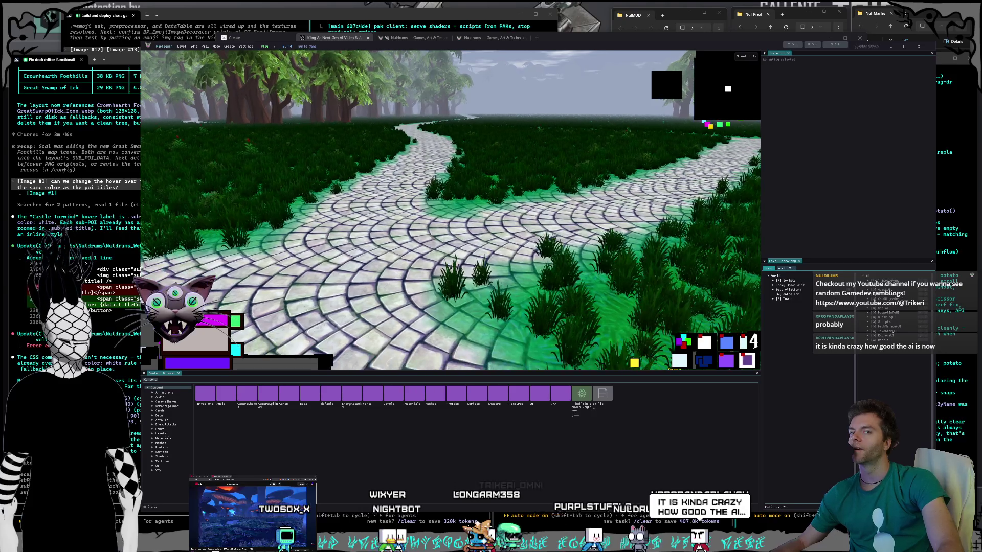
key(w)
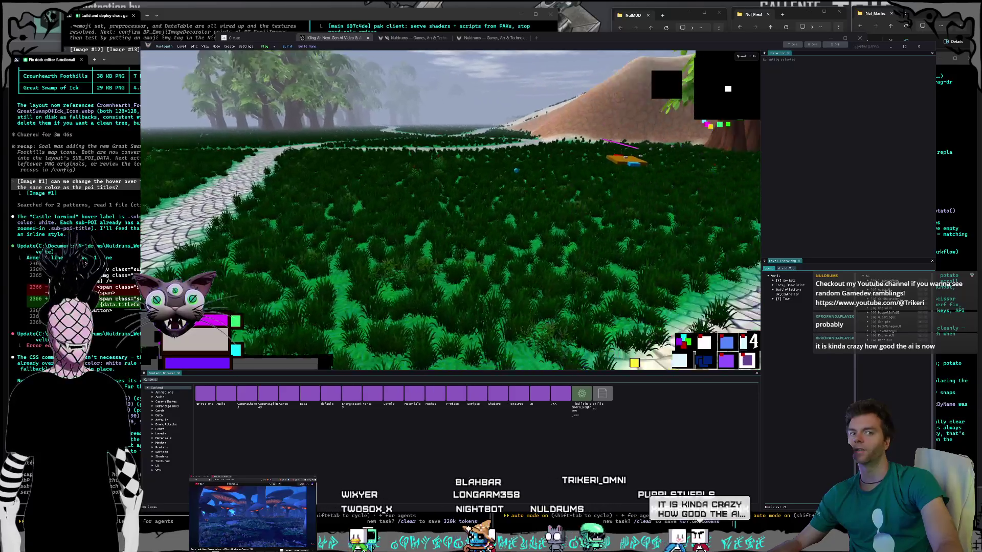
key(w)
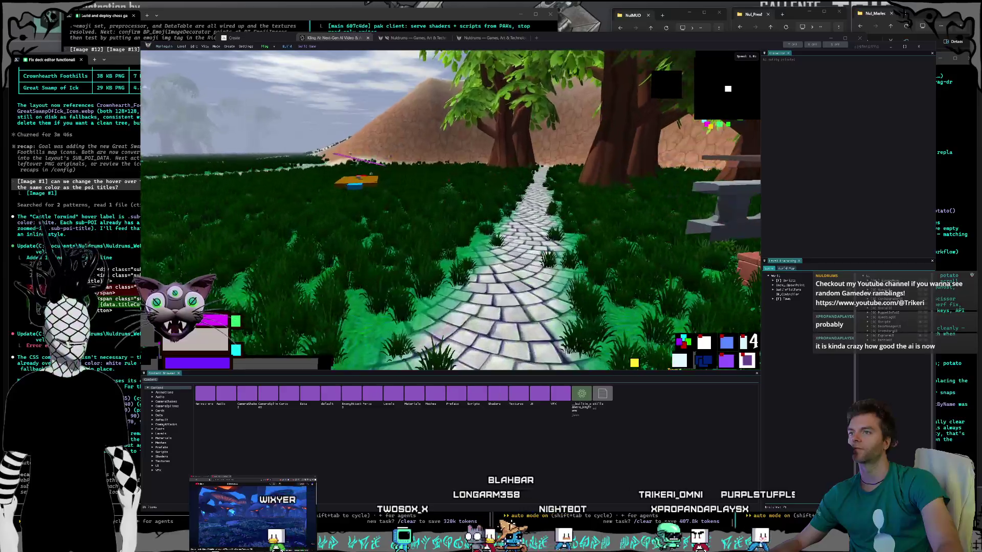
key(w)
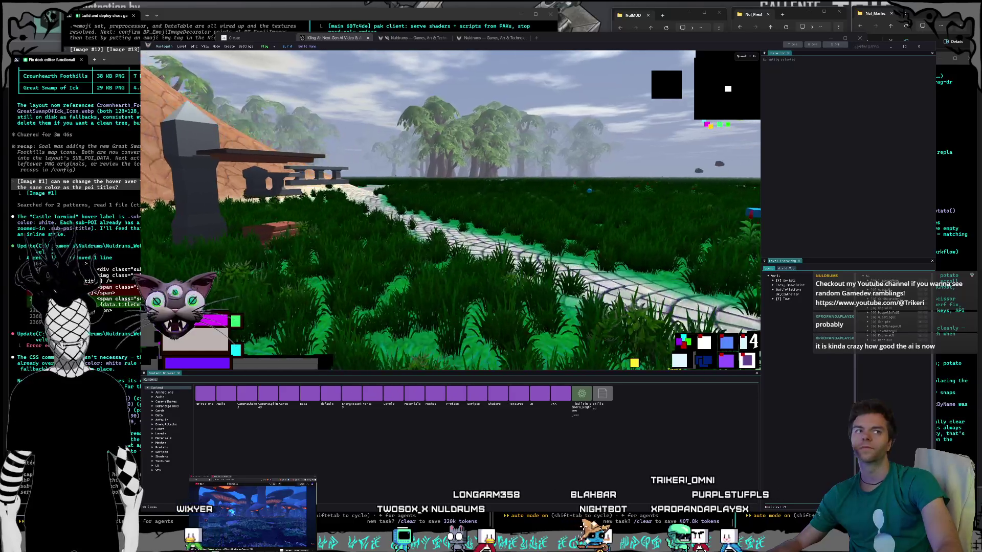
key(w)
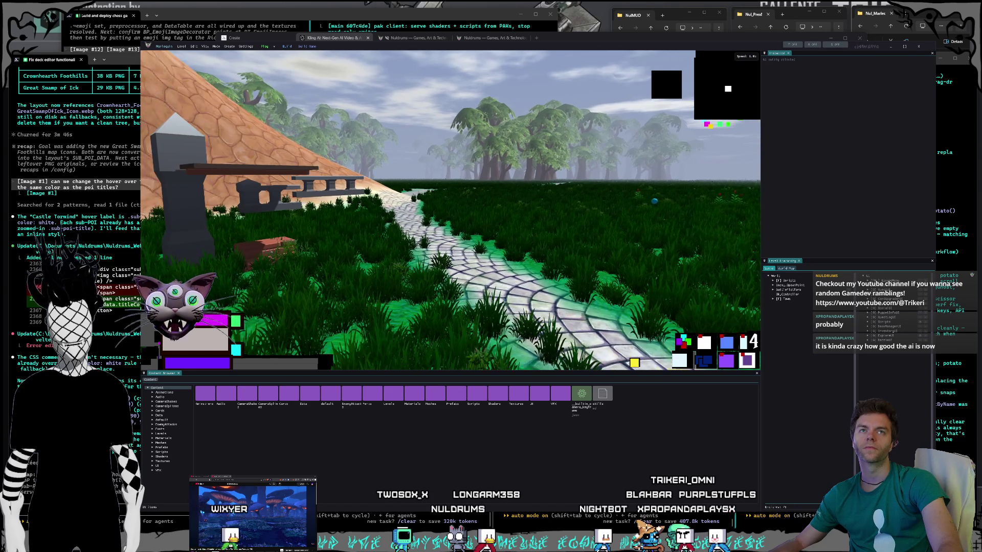
key(w)
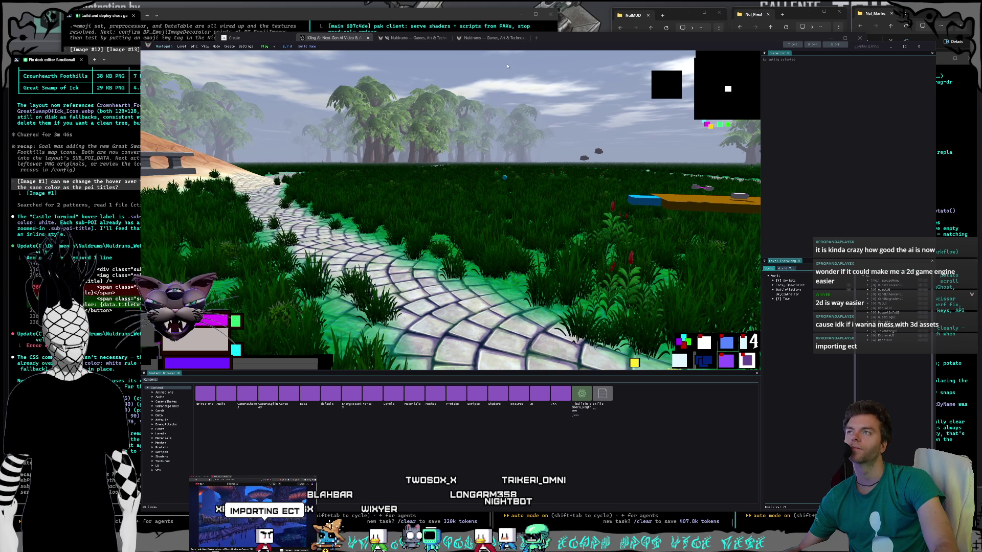
click(552, 38)
key(ctrl+t)
text(https://enginesdatabase.com)
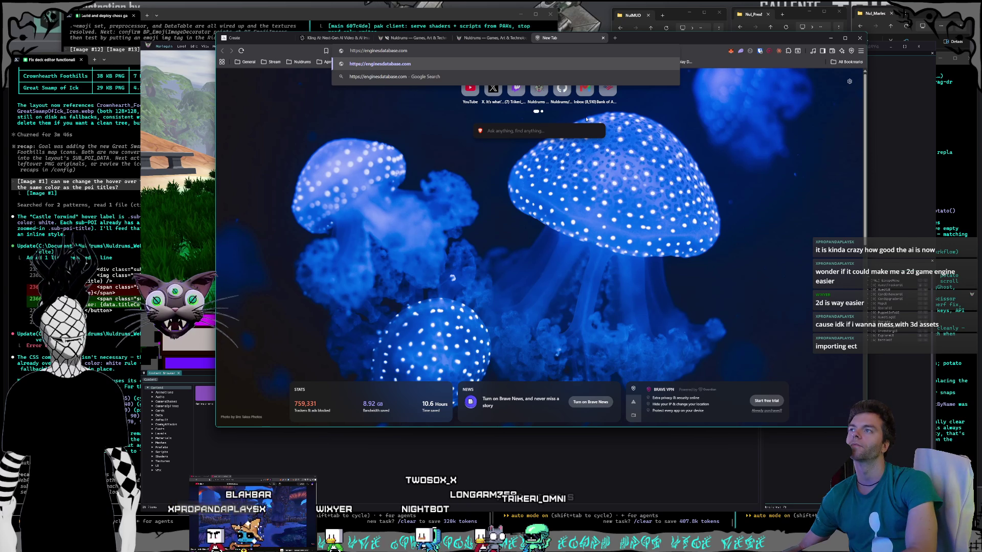
key(Return)
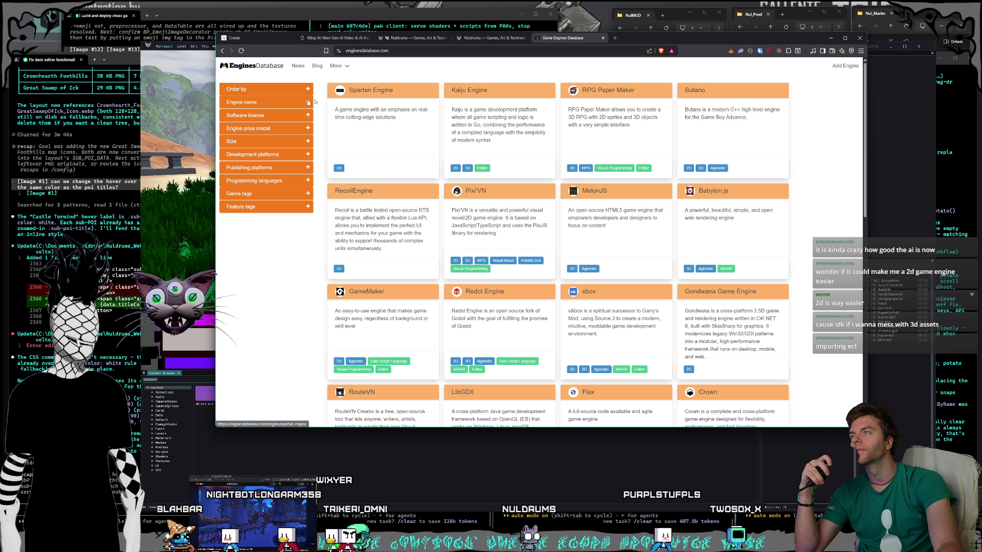
Bookmark the Game Engines Database page in a chosen bookmark folder.
key(ctrl+d)
click(418, 93)
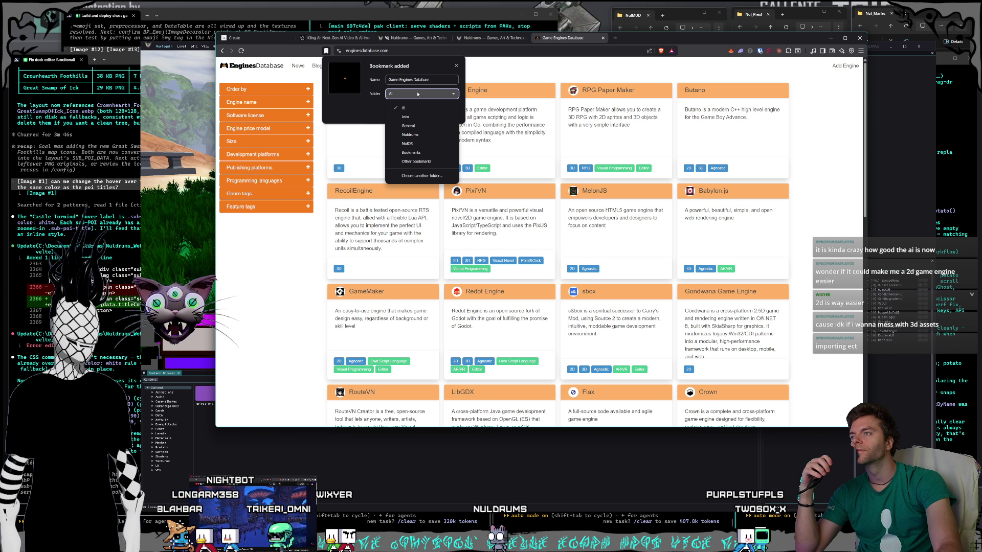
click(410, 134)
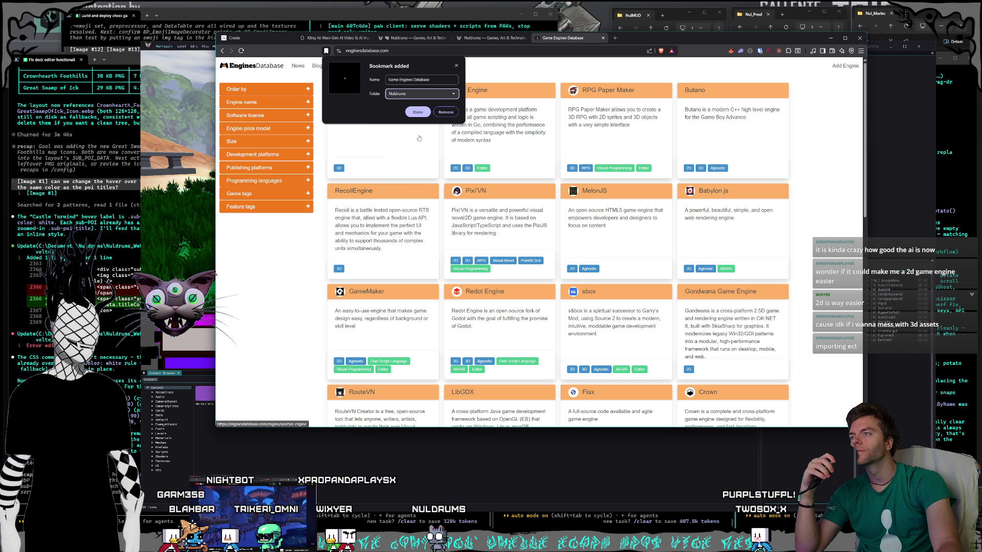
click(418, 95)
click(395, 176)
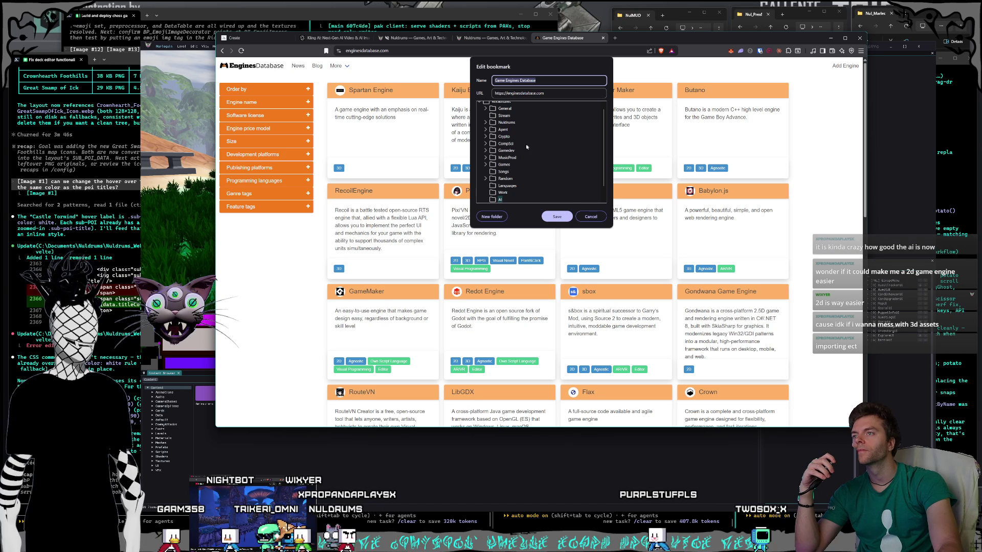
scroll(506, 155, down, 1)
click(555, 217)
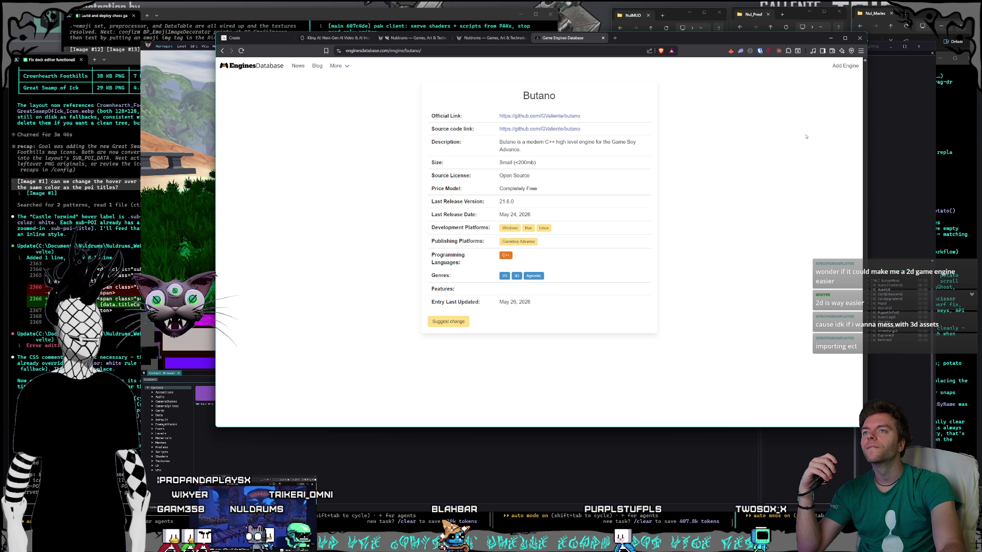
Return to the full engine listing and scroll down to the pagination bar.
click(223, 51)
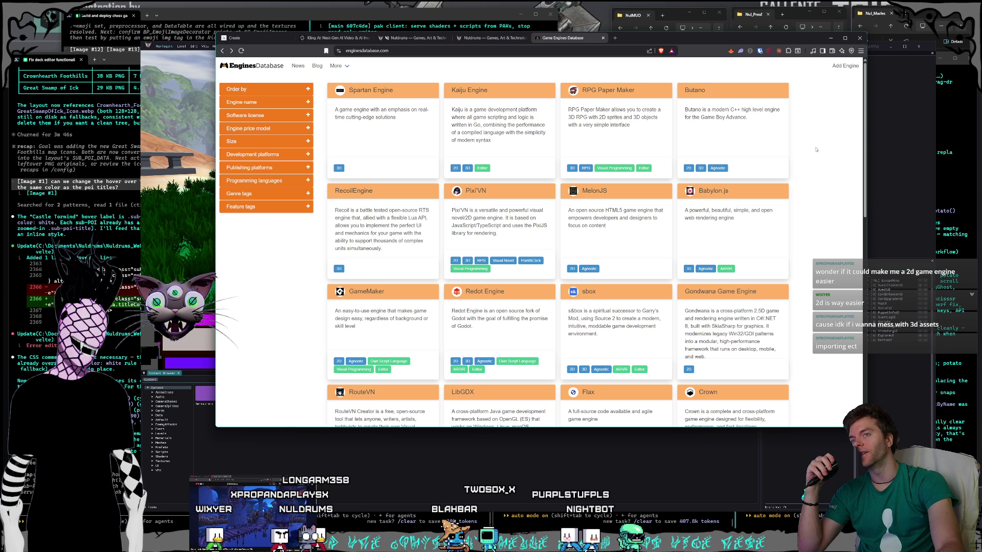
scroll(811, 153, down, 1)
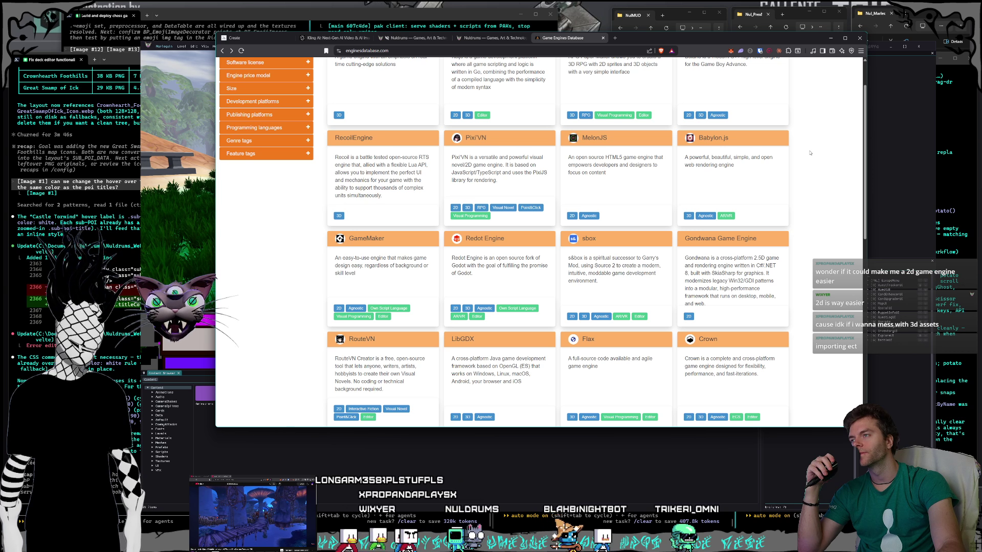
scroll(810, 153, down, 2)
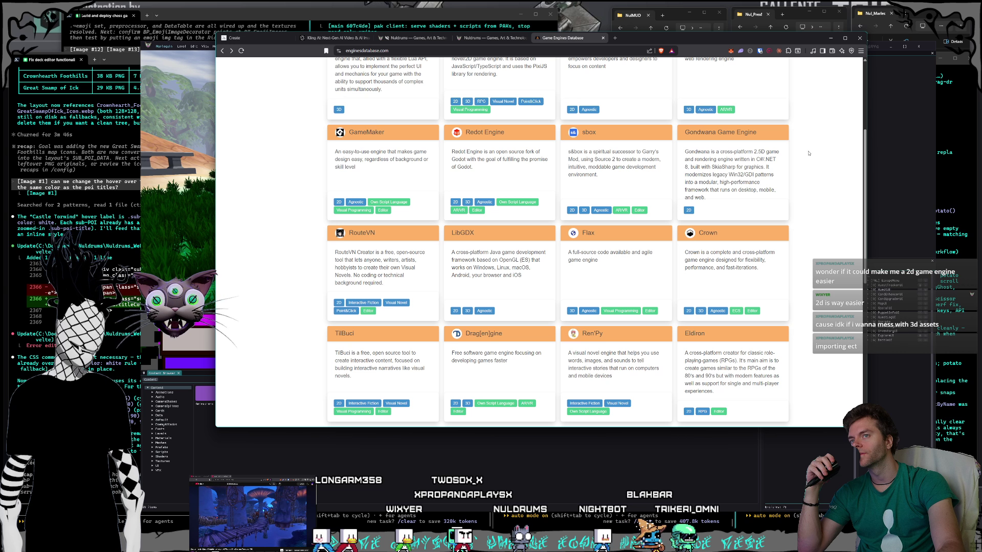
scroll(808, 154, down, 1)
scroll(805, 154, down, 3)
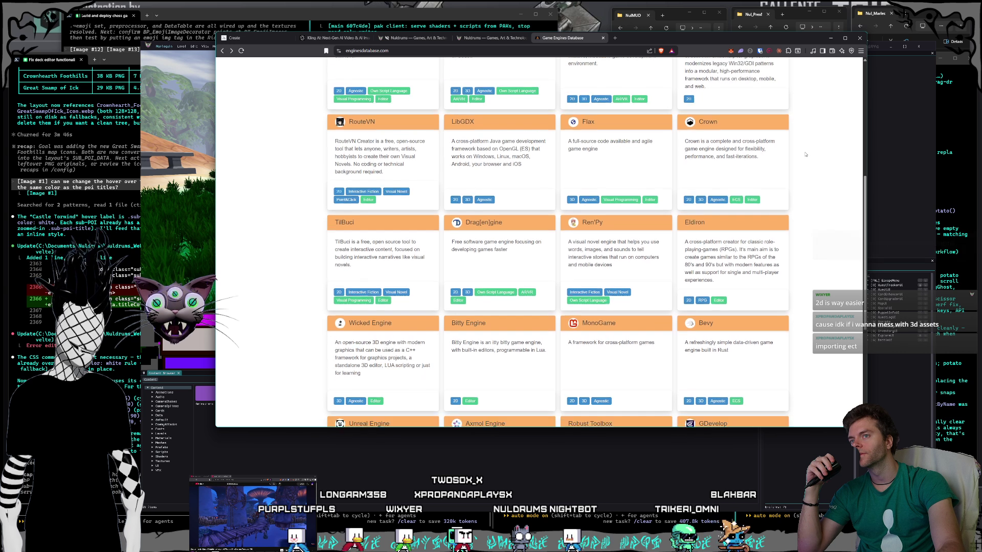
scroll(804, 154, down, 3)
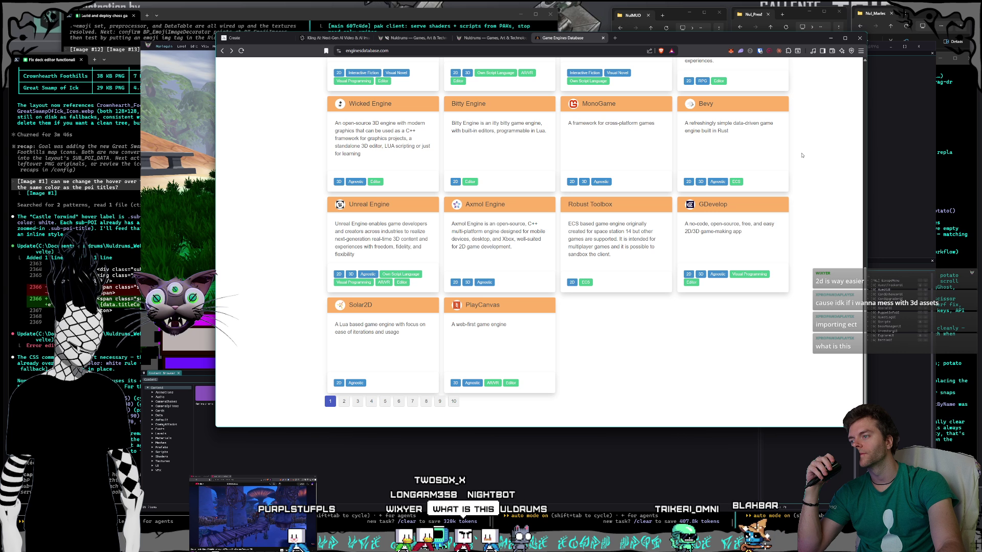
Step through pages 2, 3 and 4 of the engine list.
click(345, 404)
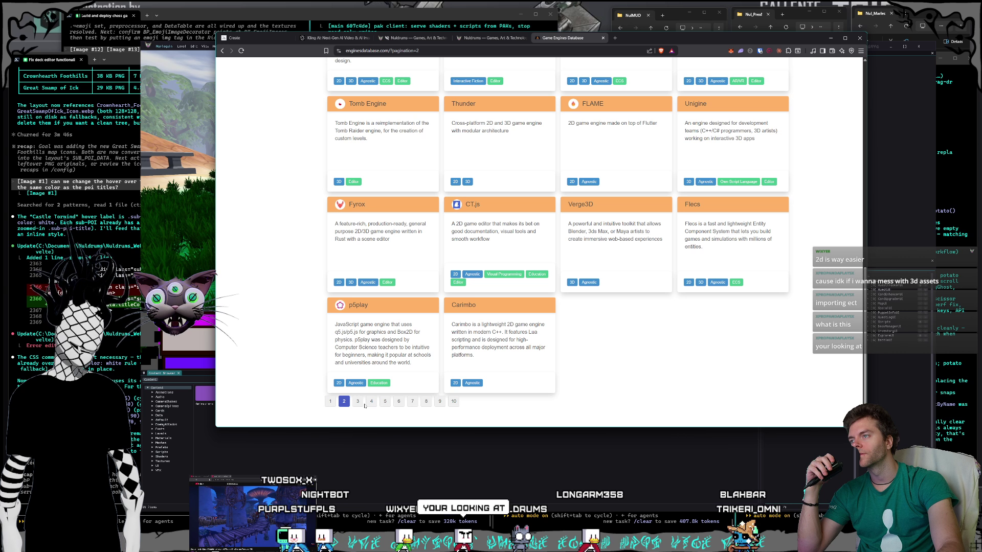
click(359, 403)
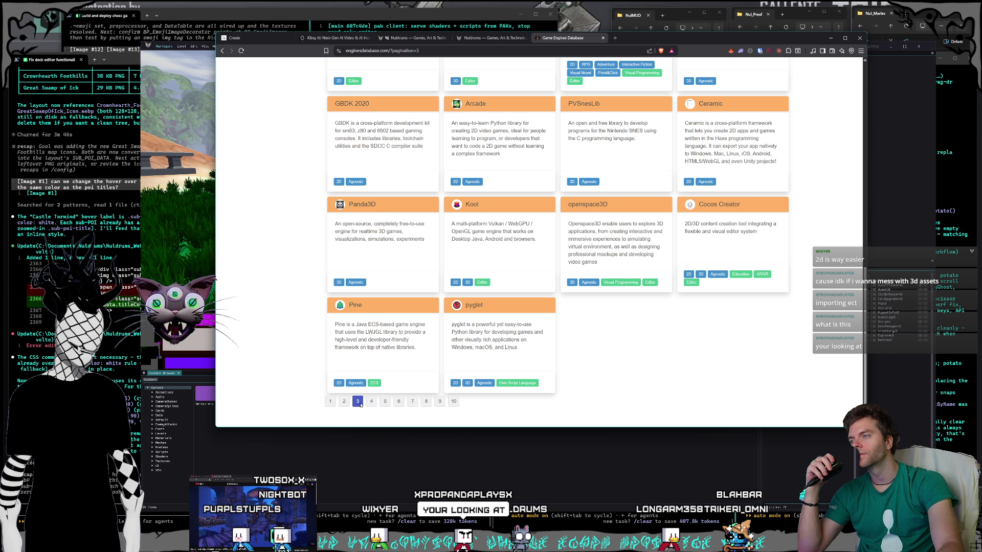
click(371, 402)
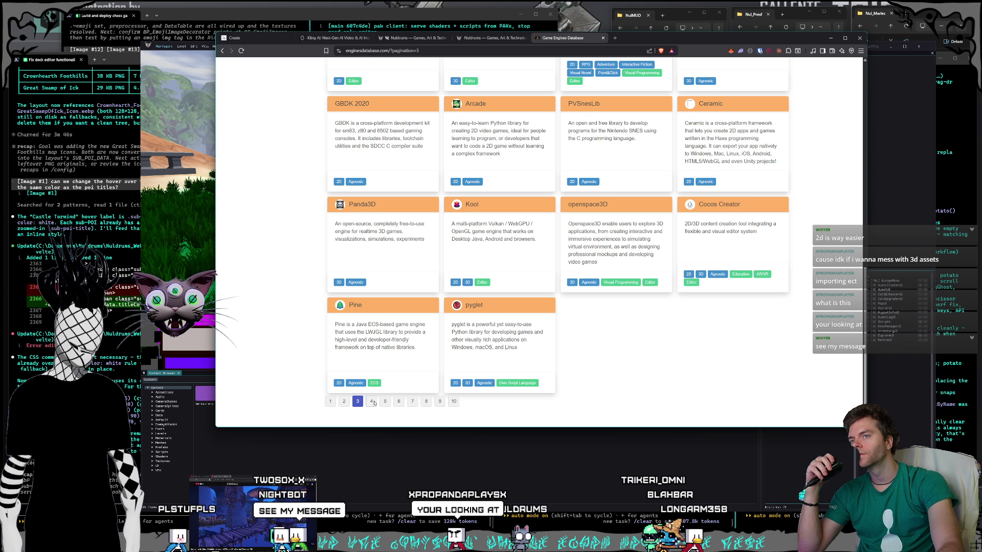
scroll(614, 287, up, 12)
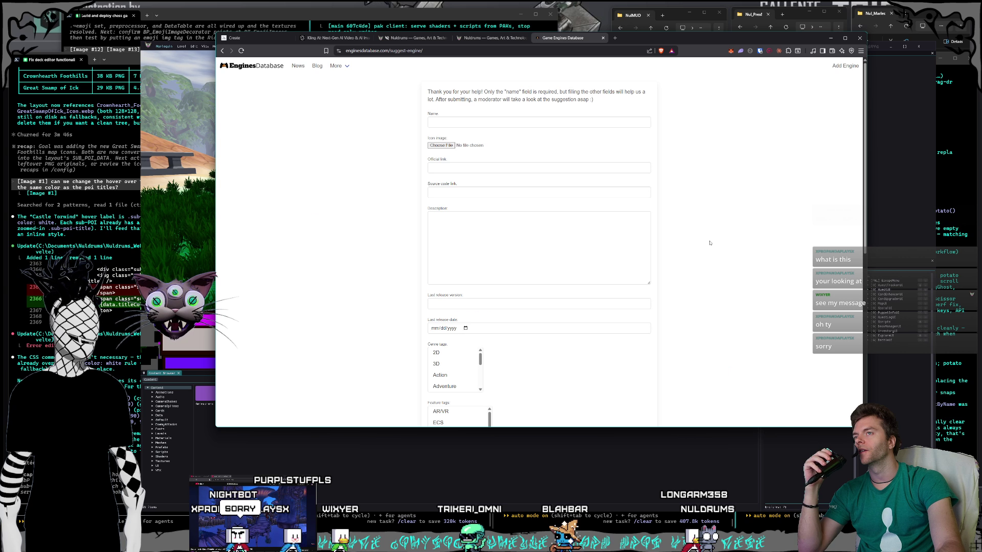
Glance over the suggest-engine form, leave the Name field empty, and go back to page 4.
click(462, 123)
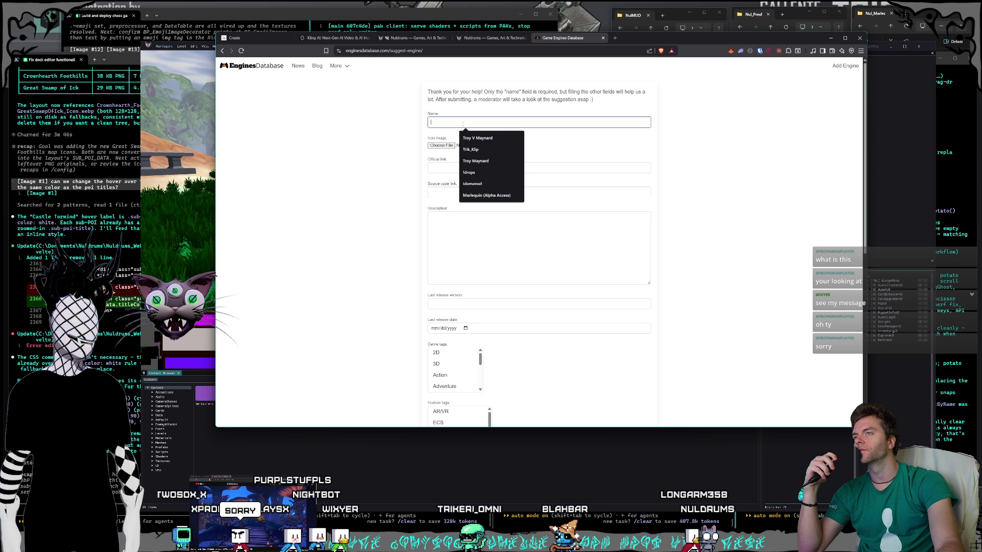
click(411, 100)
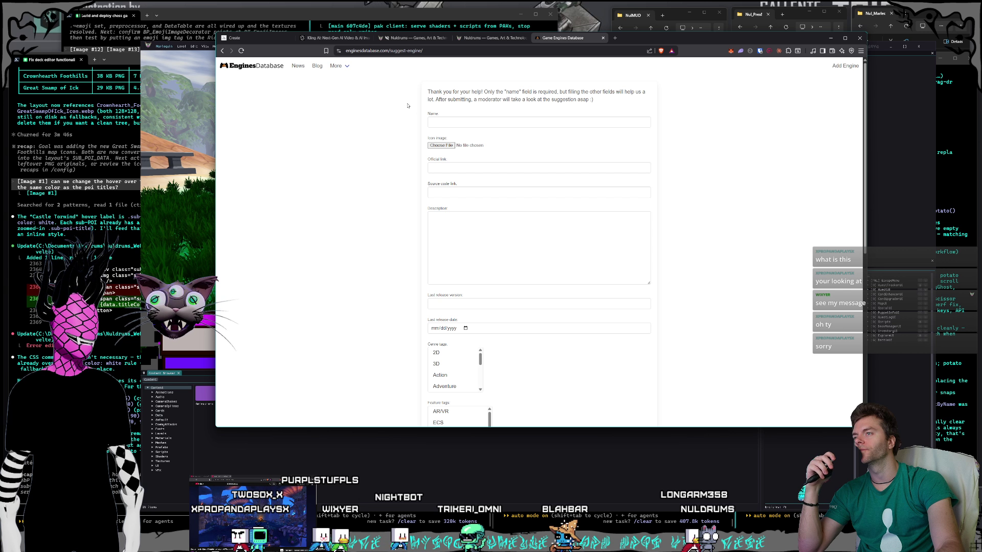
scroll(348, 112, down, 6)
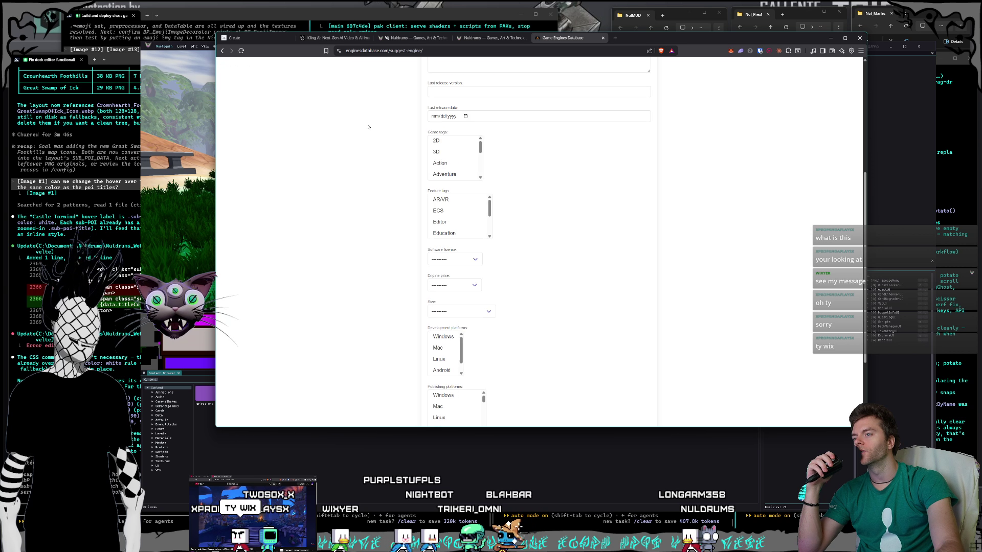
scroll(367, 132, up, 6)
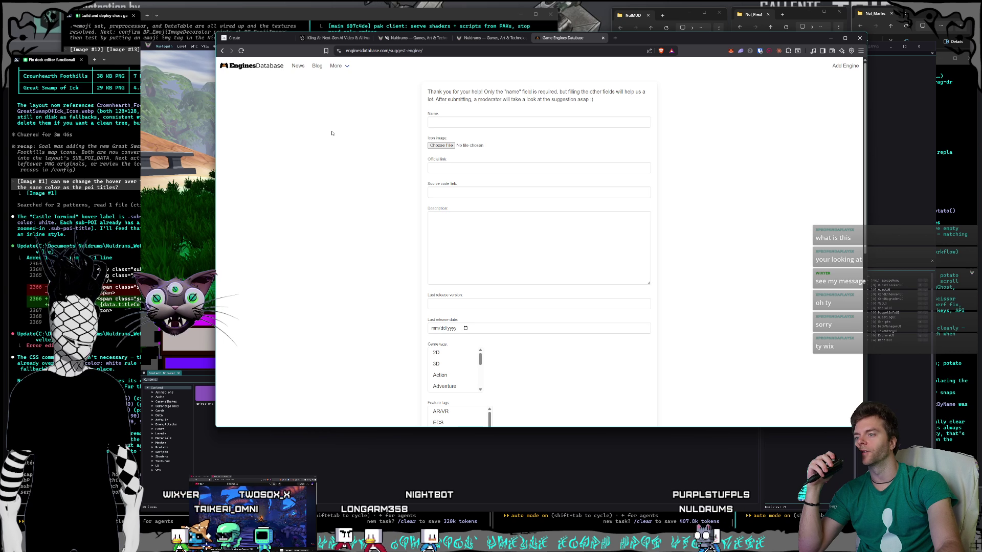
key(alt+Left)
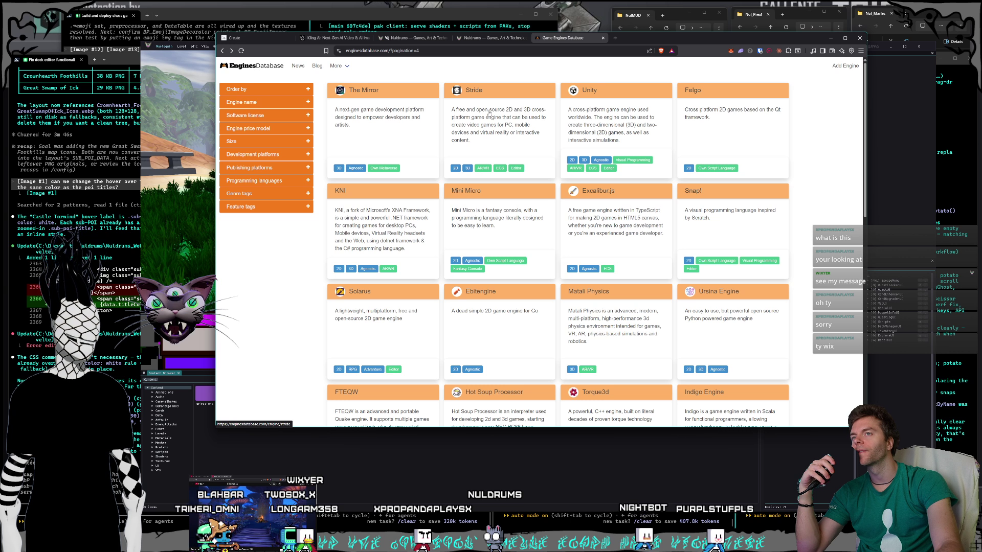
Move on to page 5 of the engine listings.
scroll(488, 113, down, 3)
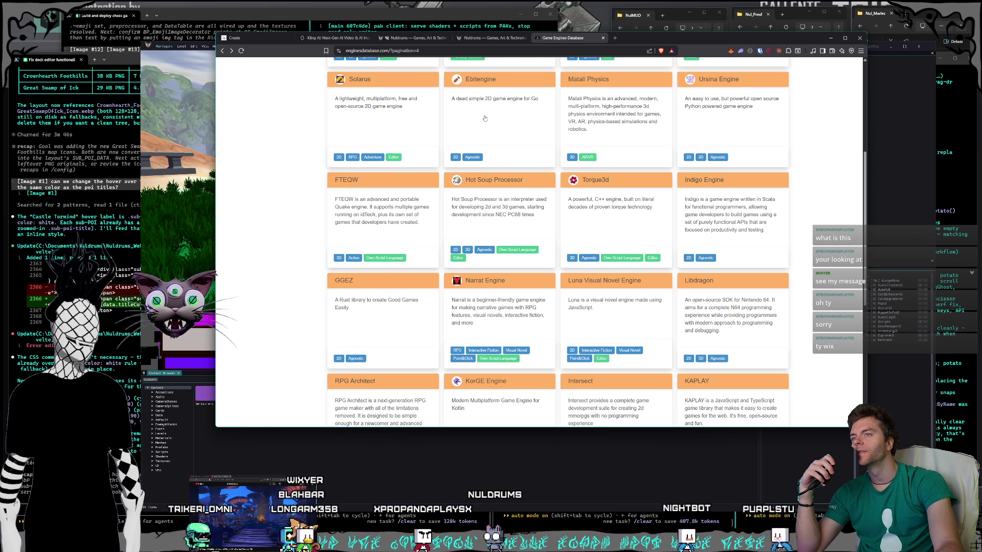
scroll(484, 117, down, 5)
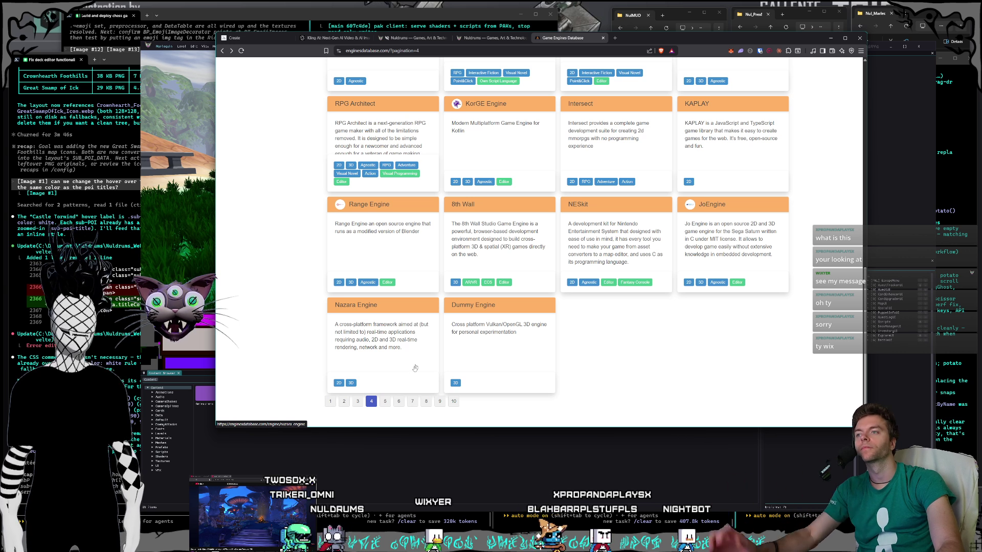
click(387, 403)
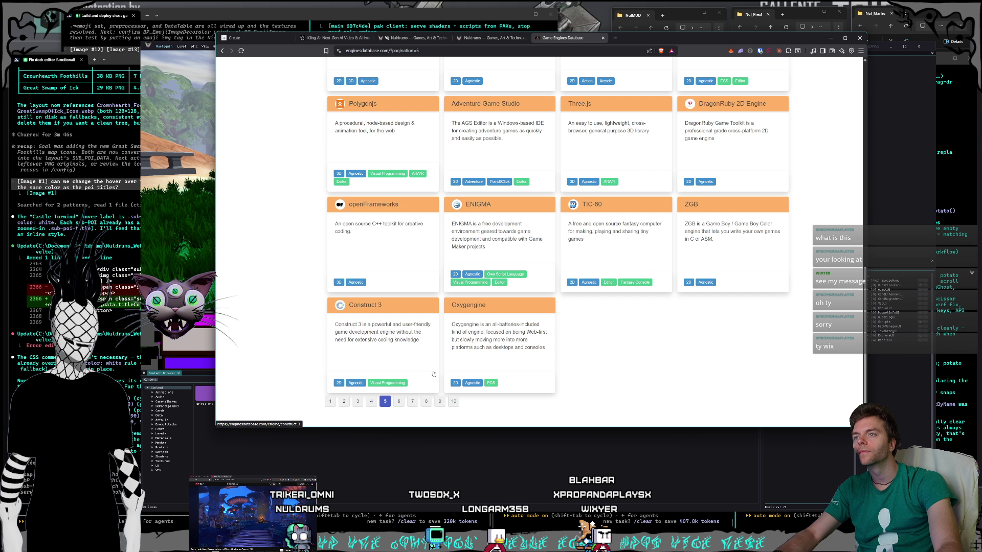
scroll(463, 357, up, 10)
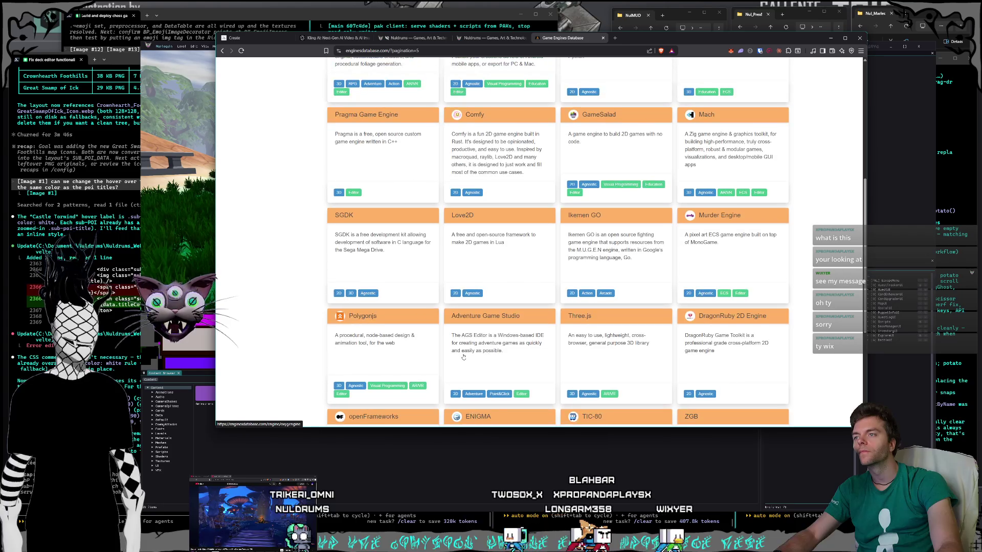
scroll(463, 357, up, 2)
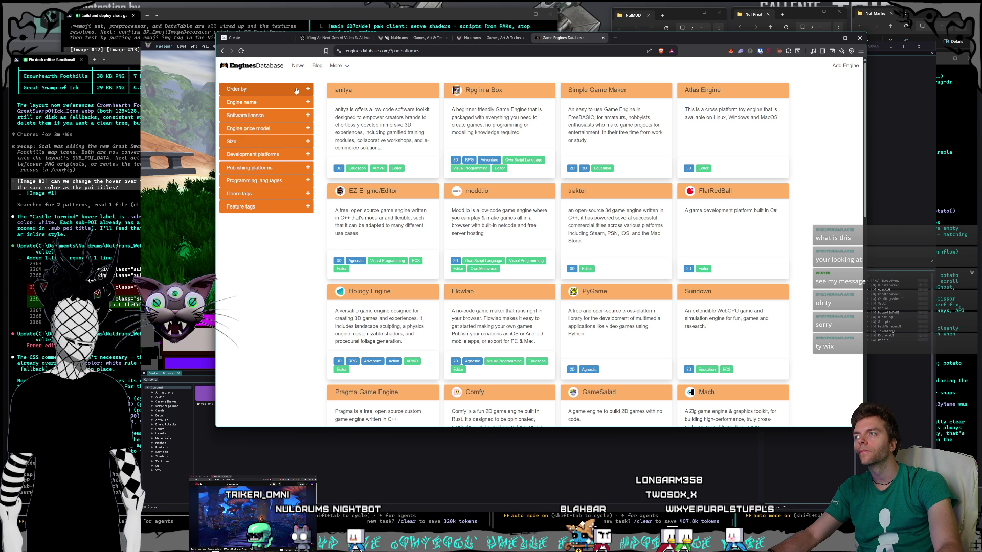
Continue to page 6, showing MEG-4, App Game Kit Studio, Storm Engine and RPG Maker MZ.
mouse_move(344, 73)
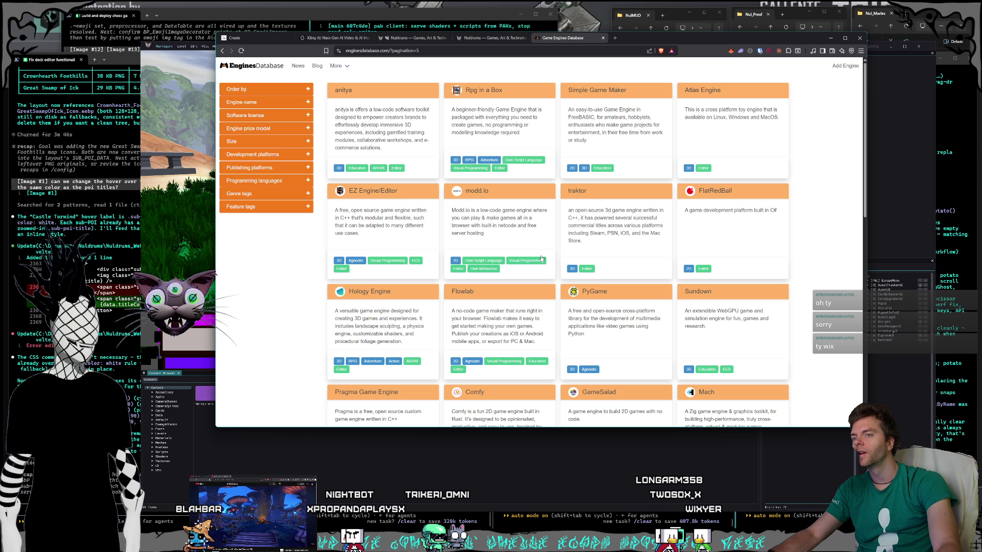
scroll(542, 259, down, 10)
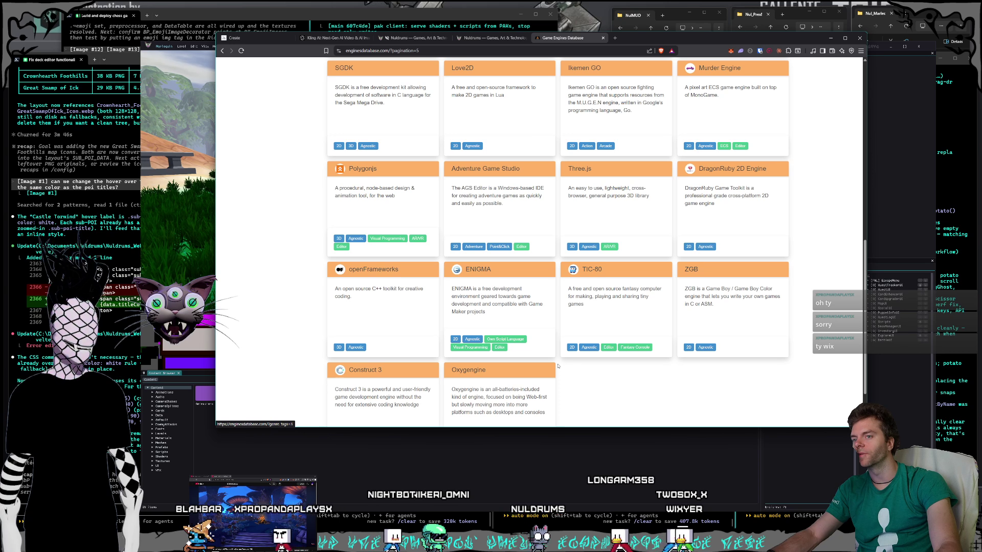
scroll(511, 379, down, 2)
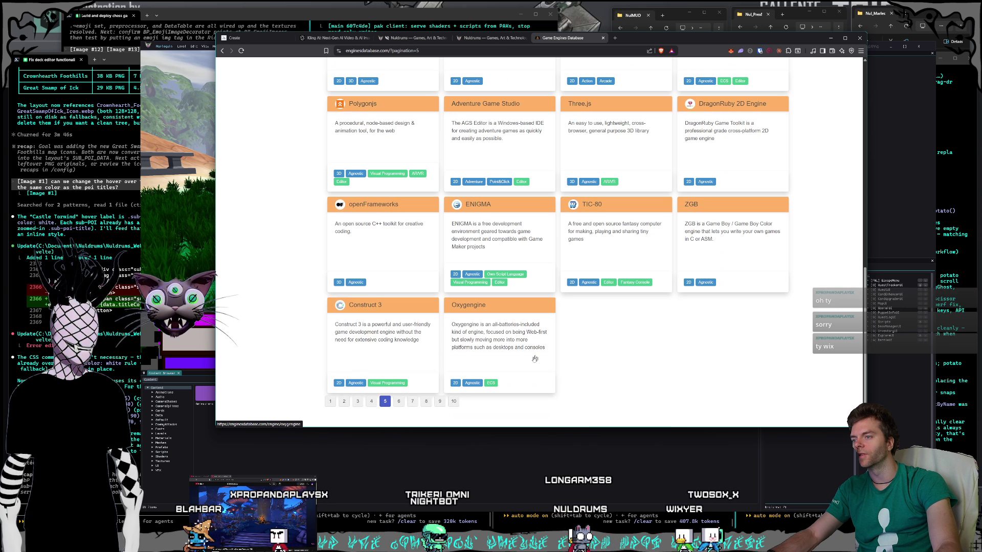
click(398, 401)
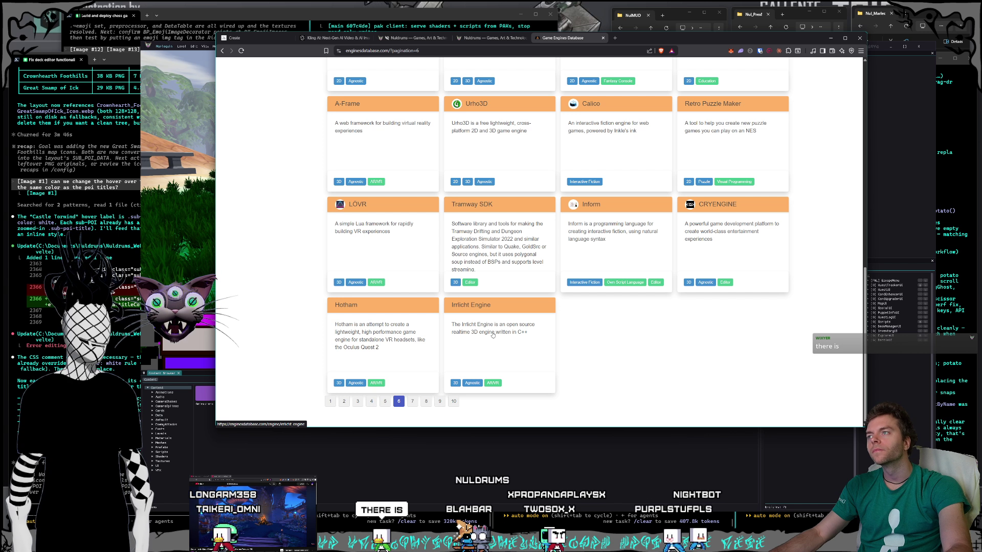
scroll(493, 335, up, 8)
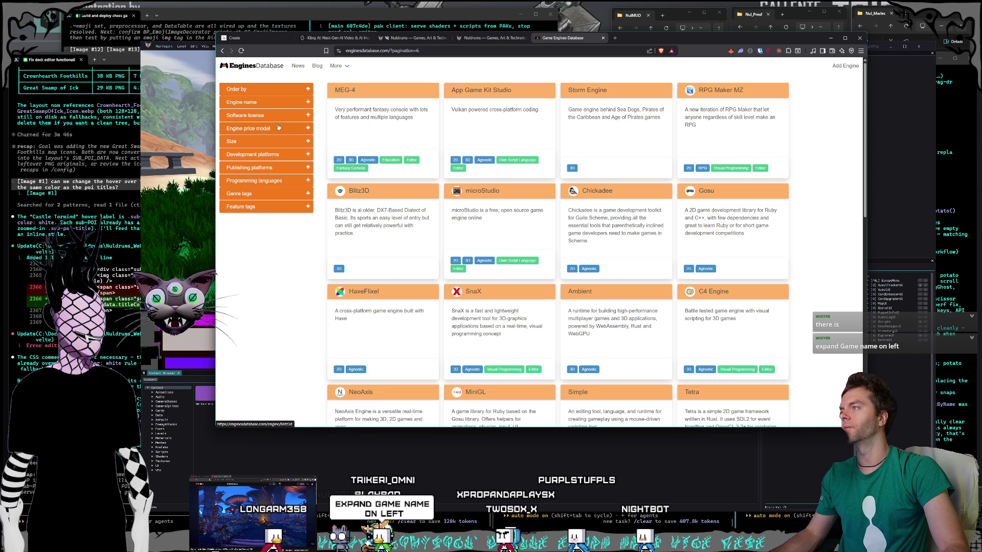
Filter engines by the name 'decima', find no match, clear it, and open More > About.
click(266, 89)
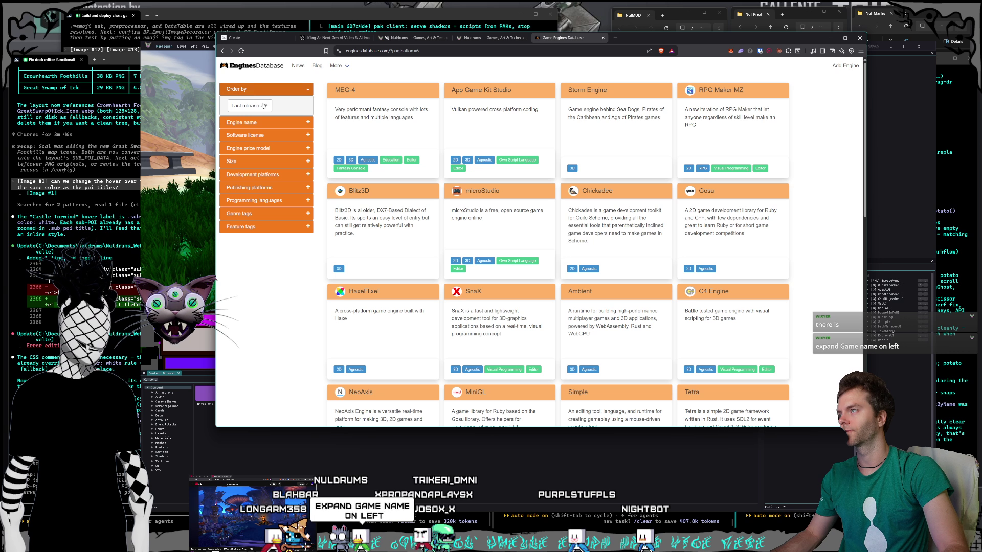
click(263, 124)
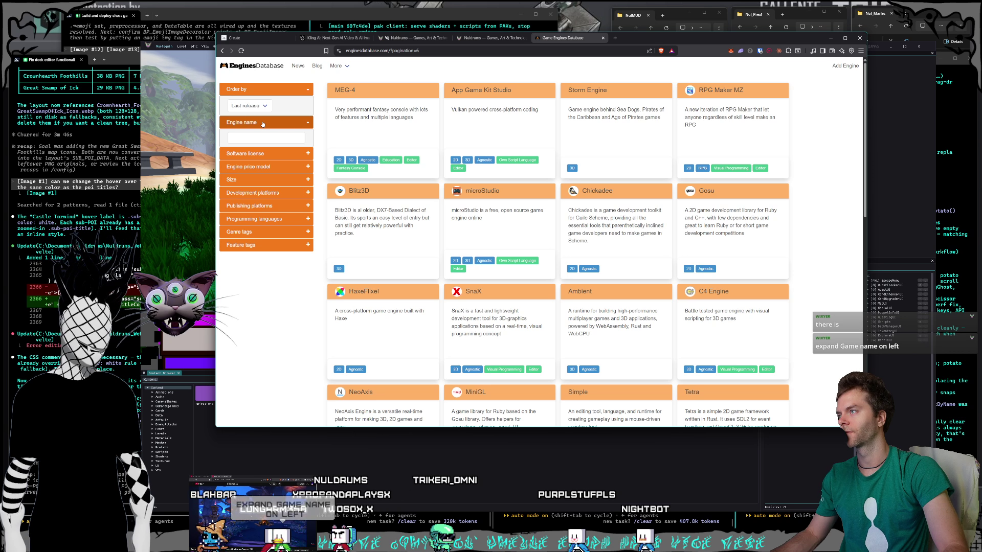
click(260, 138)
text(de)
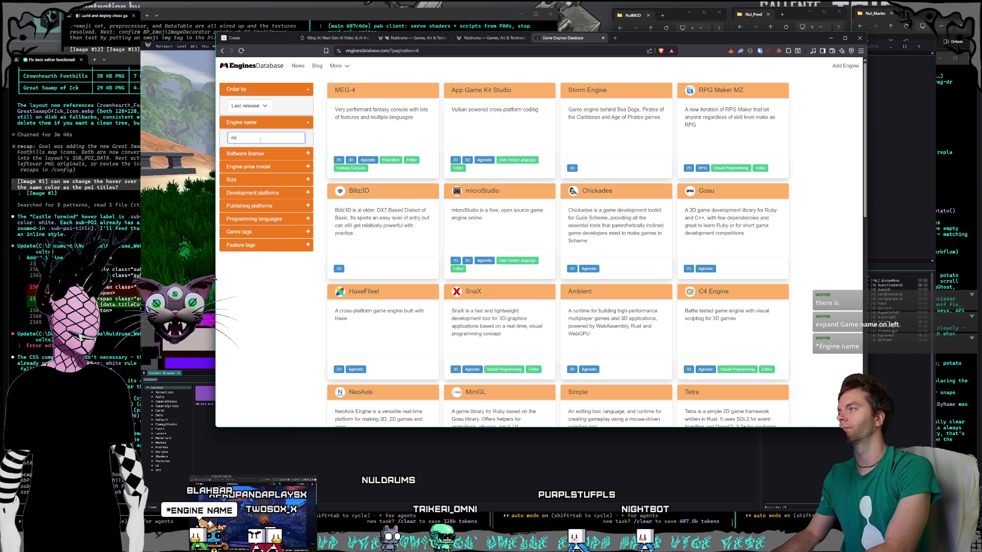
text(cima)
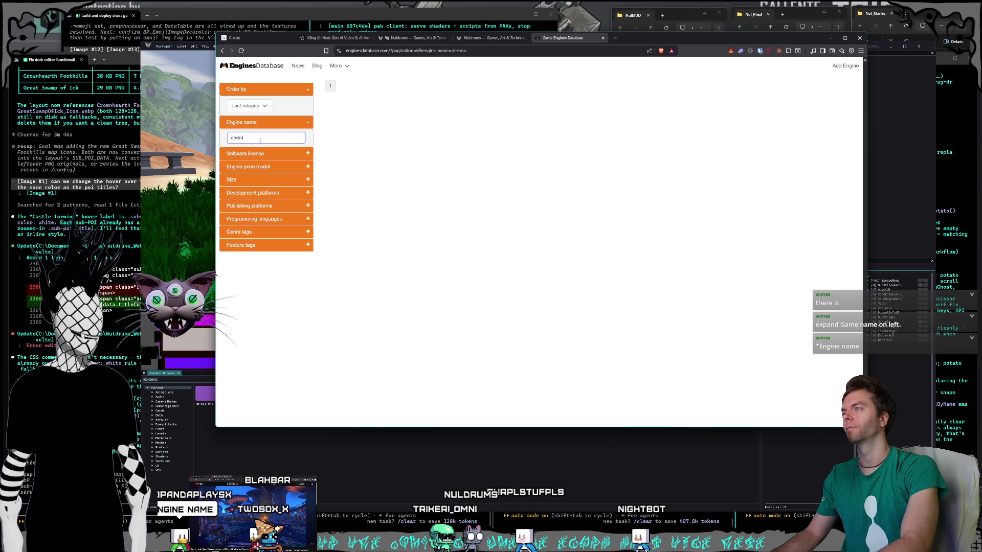
key(BackSpace)
key(BackSpace)
key(BackSpace)
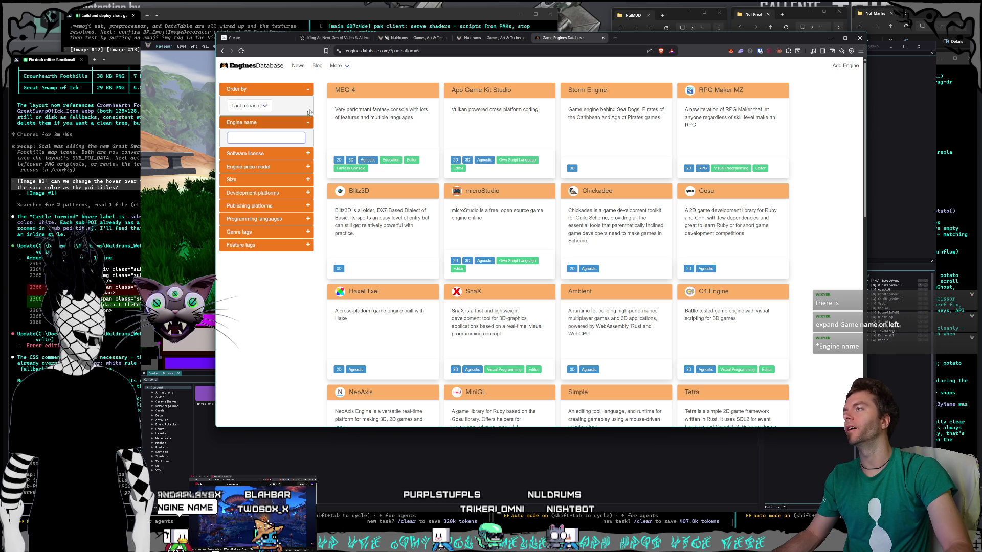
click(345, 66)
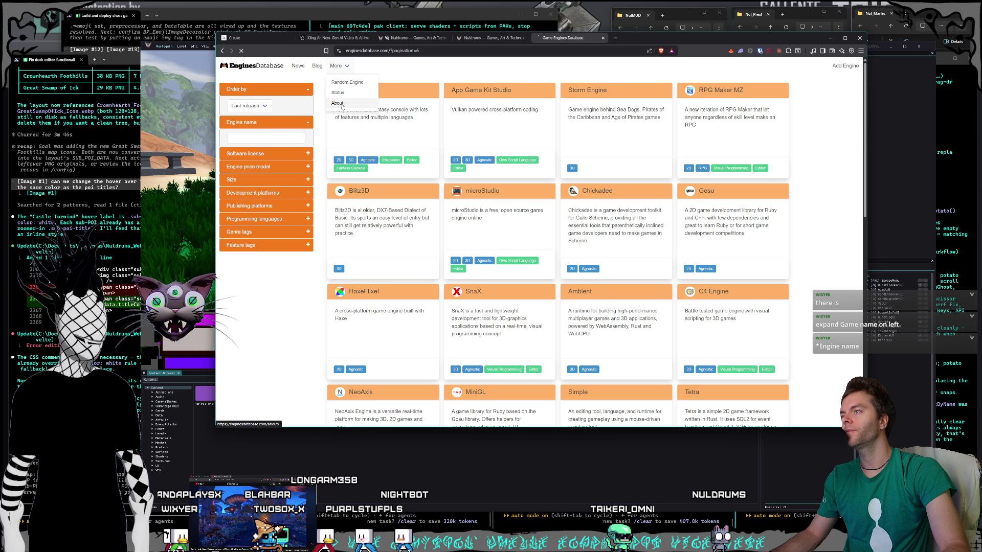
click(338, 104)
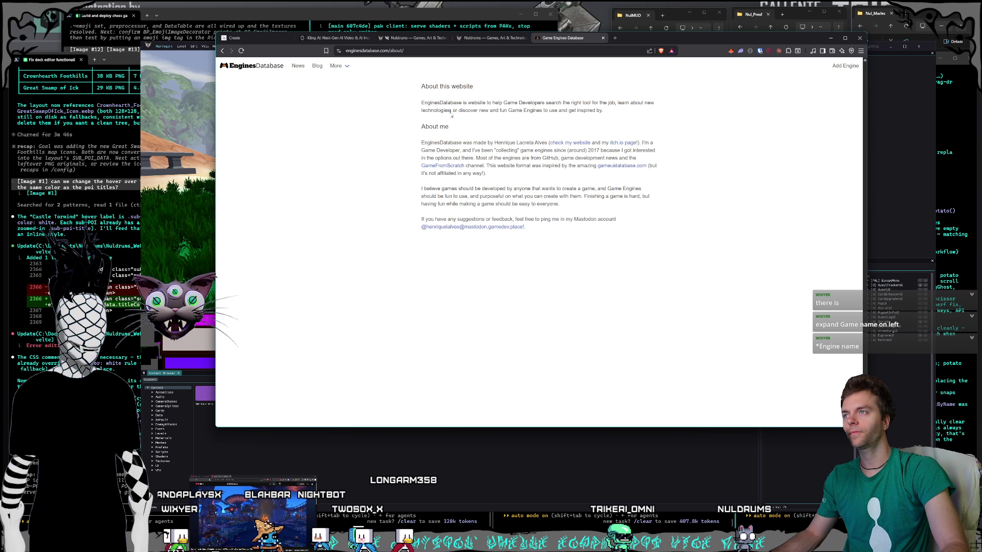
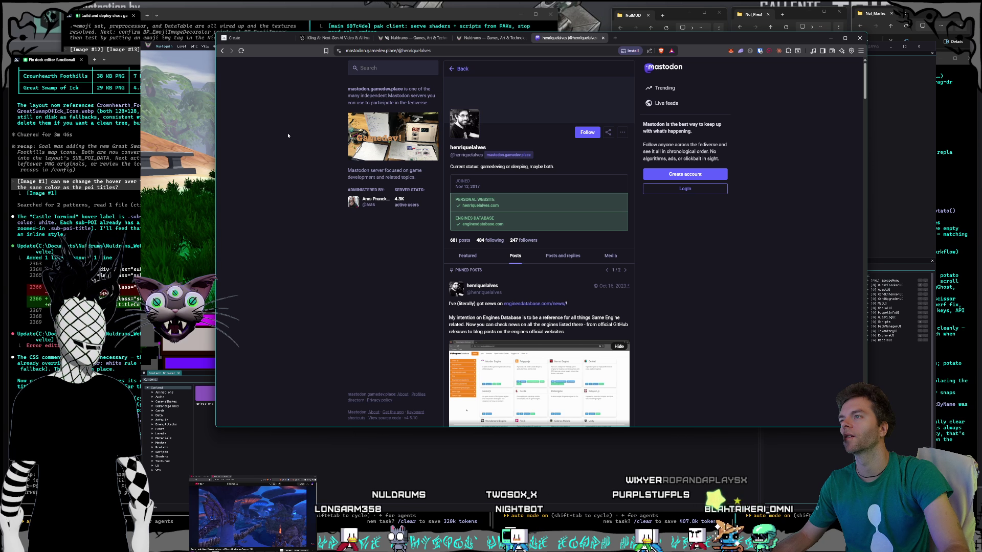
Search Google for 'is mastadon still alive' from the address bar, replacing the Mastodon profile page.
click(437, 52)
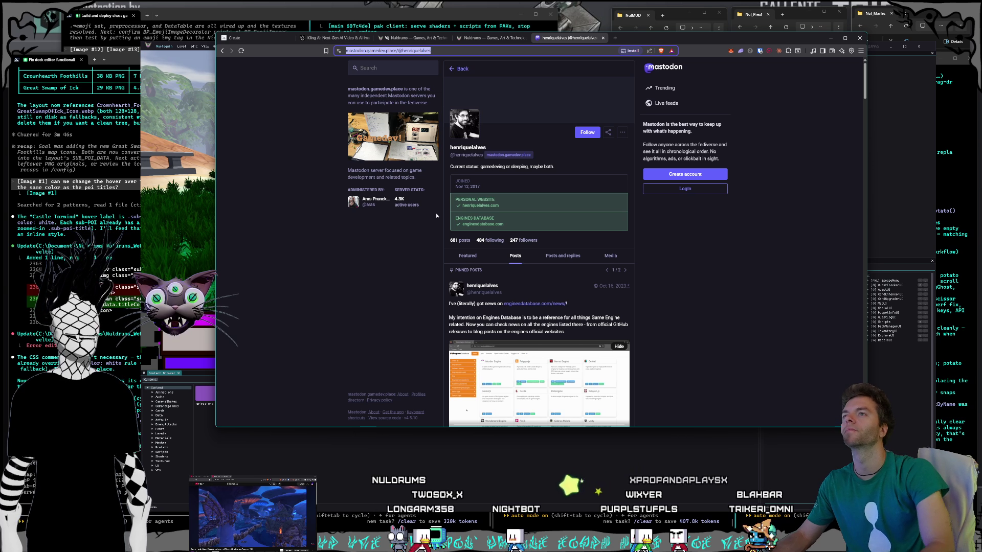
text(is m)
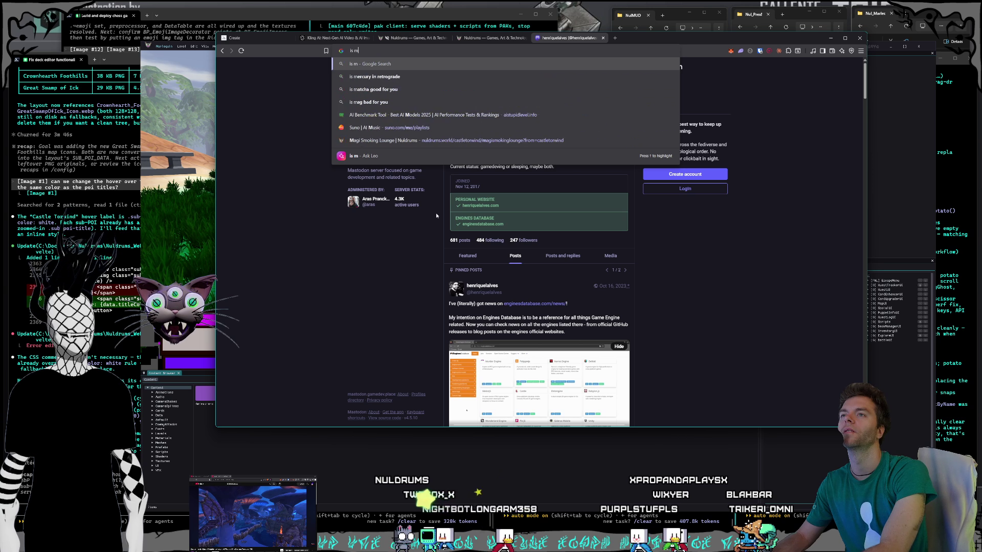
text(astadon)
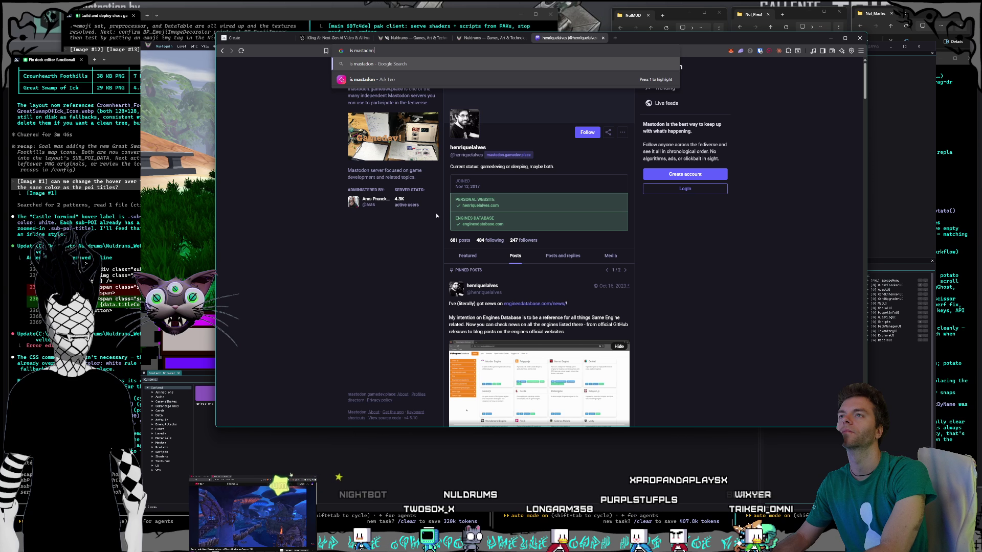
text( still alive)
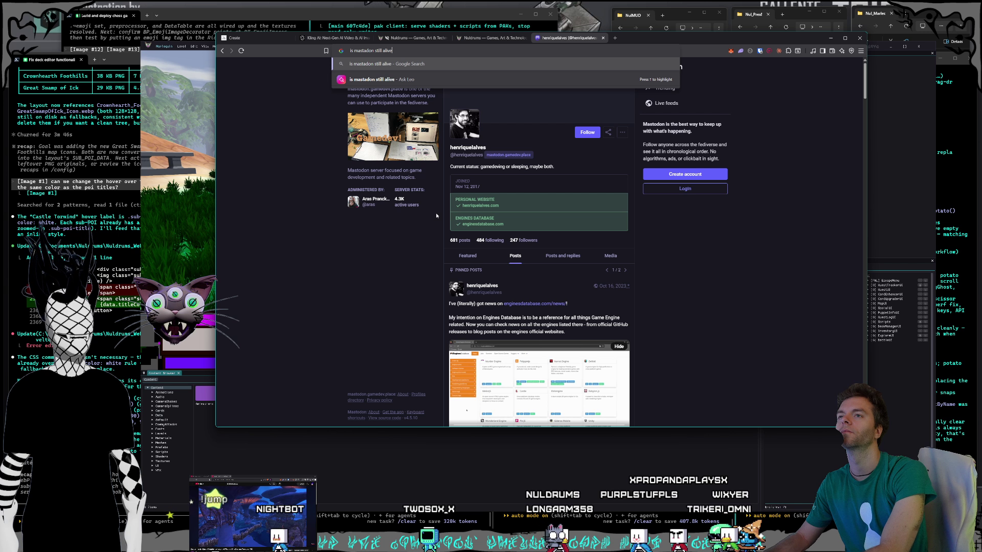
key(Return)
triple_click(511, 182)
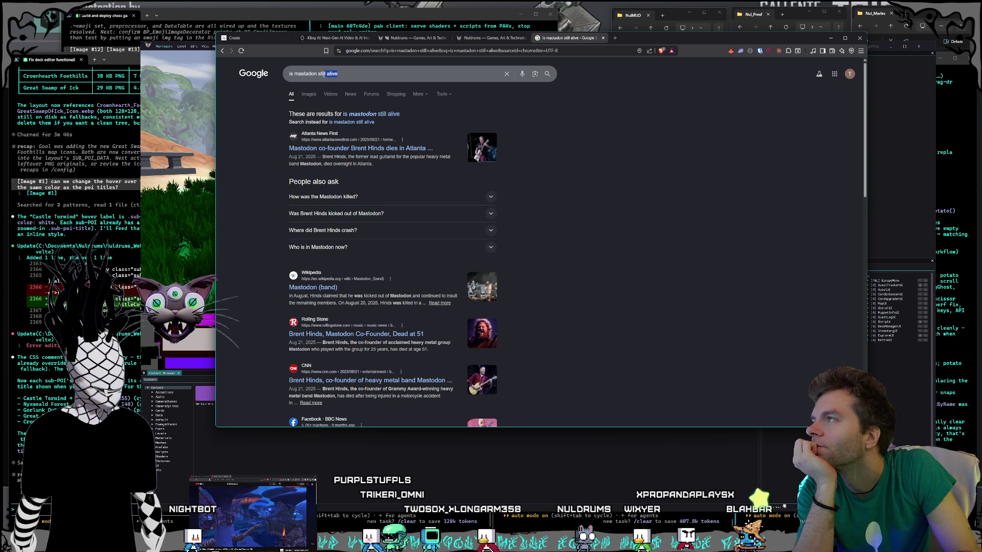
Change the Google query to 'is mastadon software' and run it.
drag(396, 73, 318, 74)
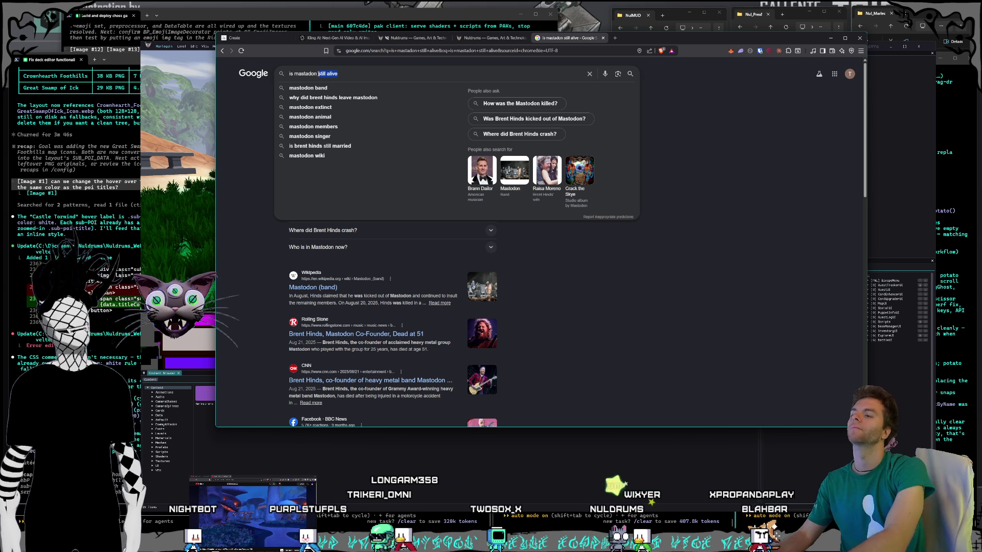
text(software)
key(Return)
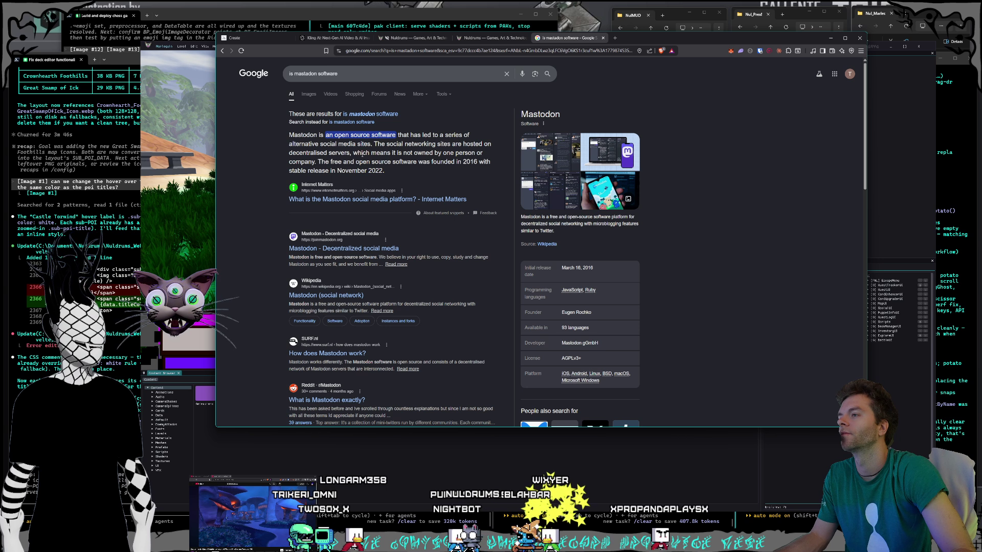
Open the official joinmastodon.org result in a new tab and switch to it.
right_click(385, 251)
click(384, 257)
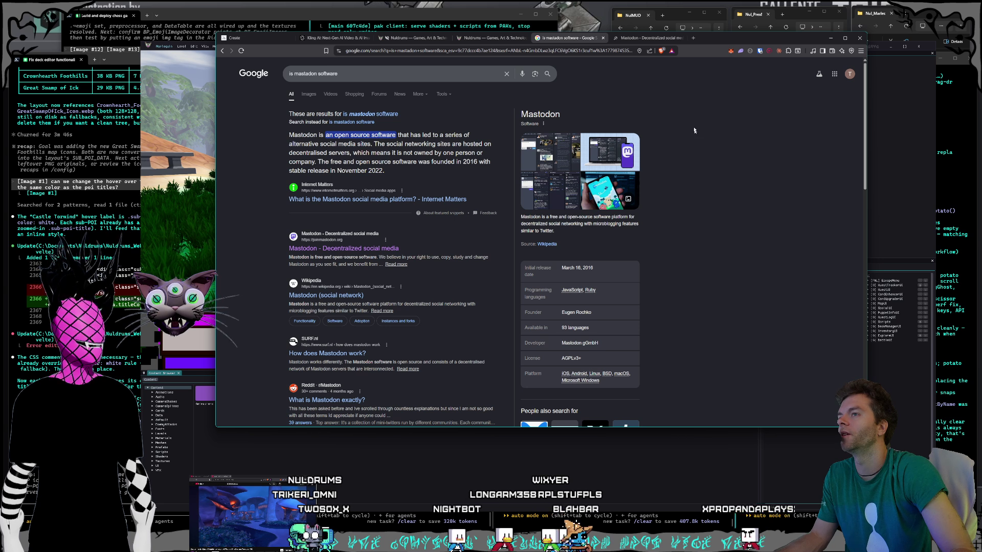
key(ctrl+Tab)
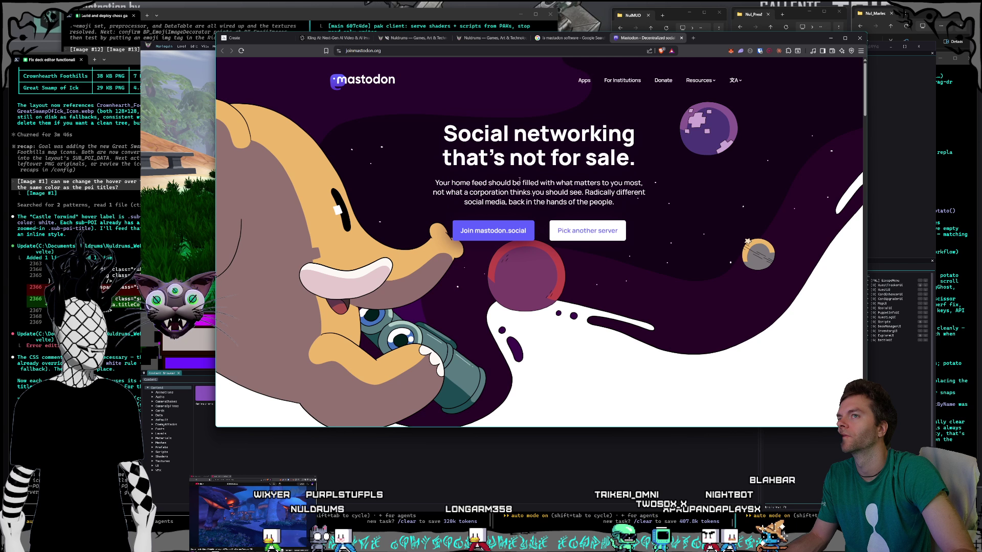
Start joining mastodon.social and accept the server's ground rules.
click(501, 225)
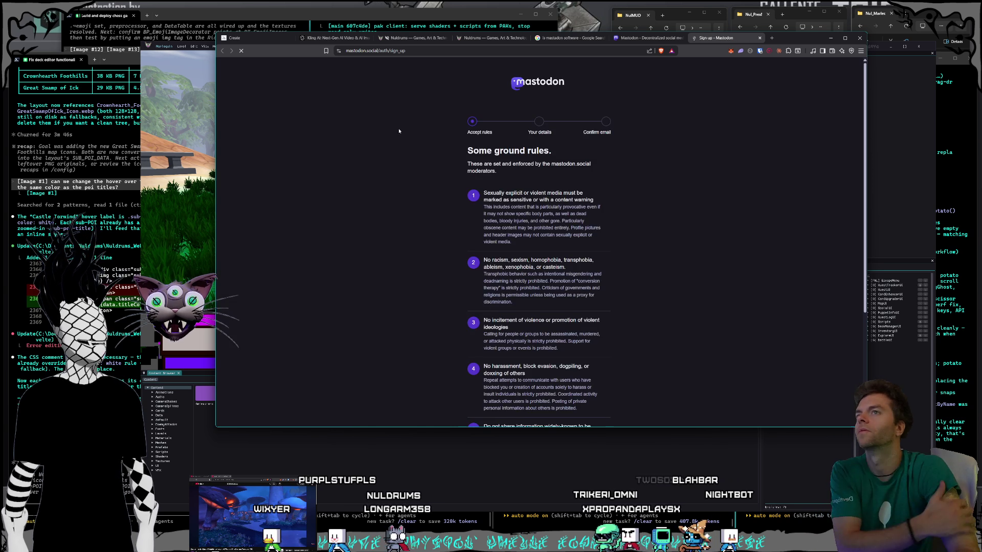
scroll(655, 225, down, 2)
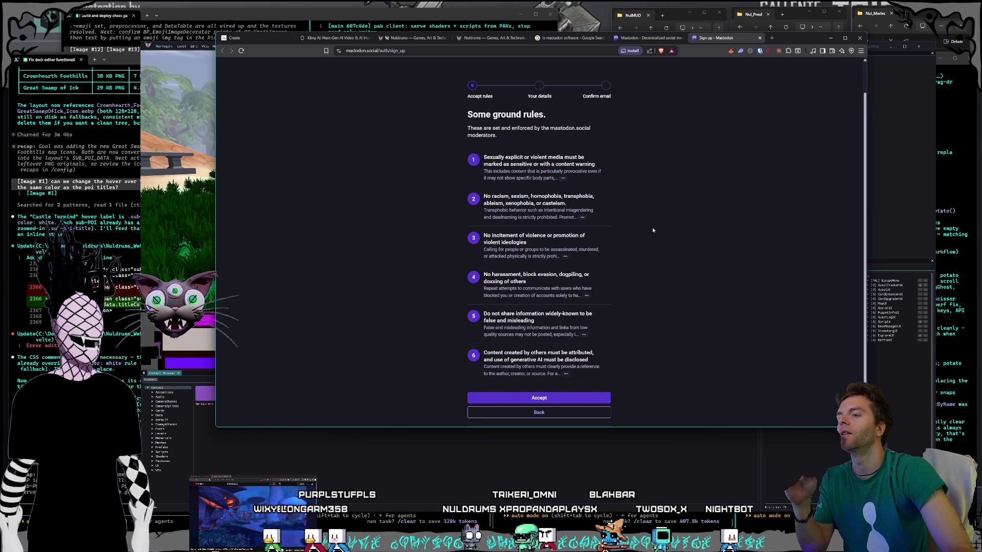
click(585, 371)
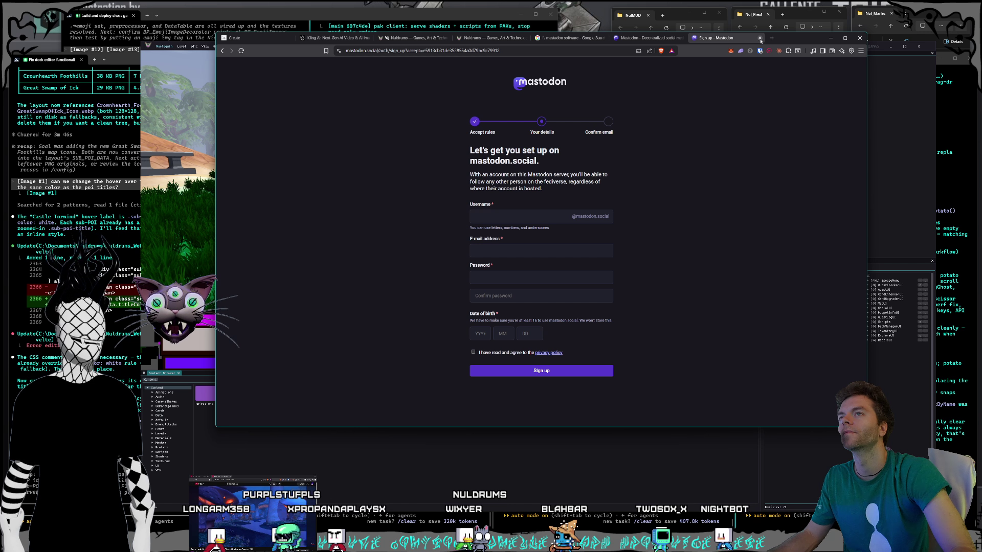
Close the sign-up and joinmastodon.org tabs, then scroll the search results.
middle_click(728, 39)
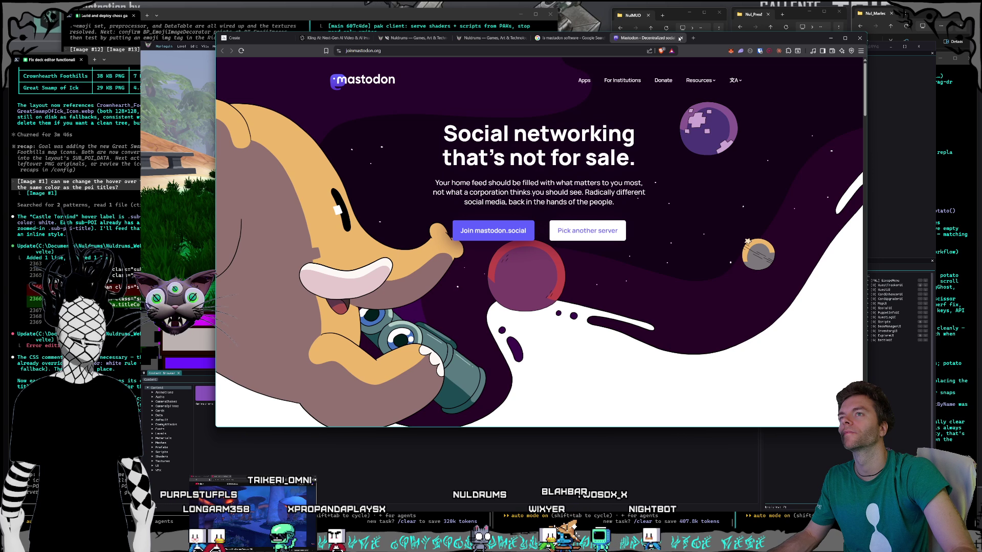
click(681, 39)
scroll(696, 205, down, 2)
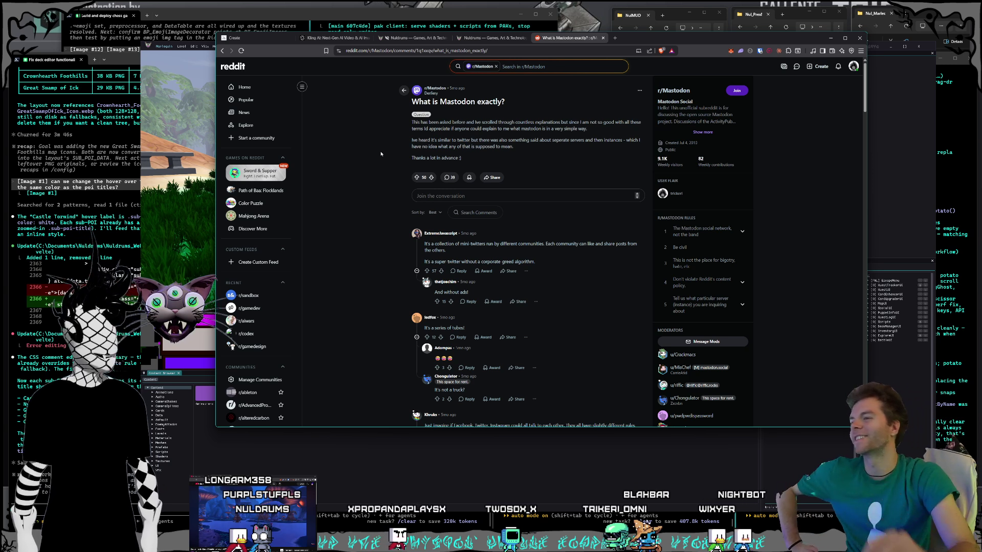
scroll(377, 161, down, 2)
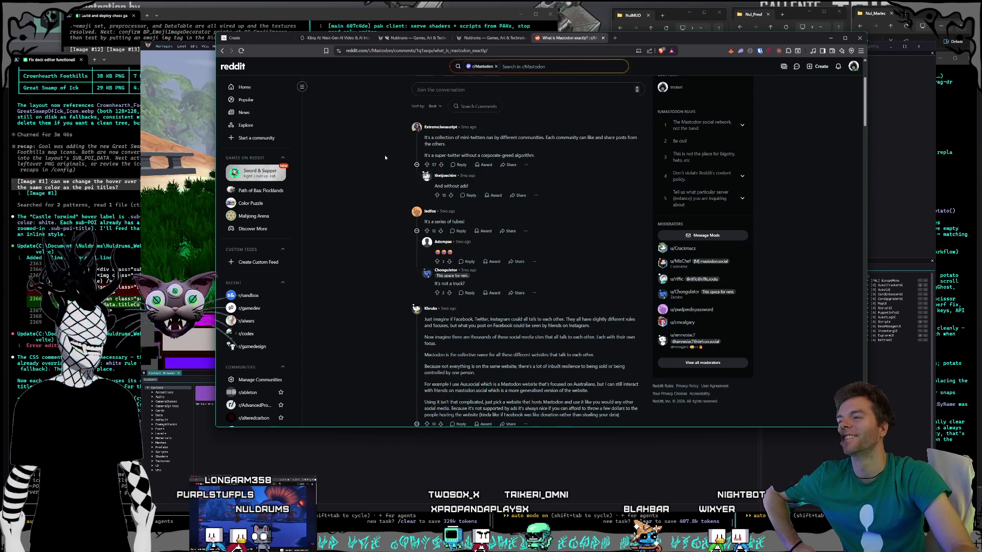
scroll(369, 147, down, 1)
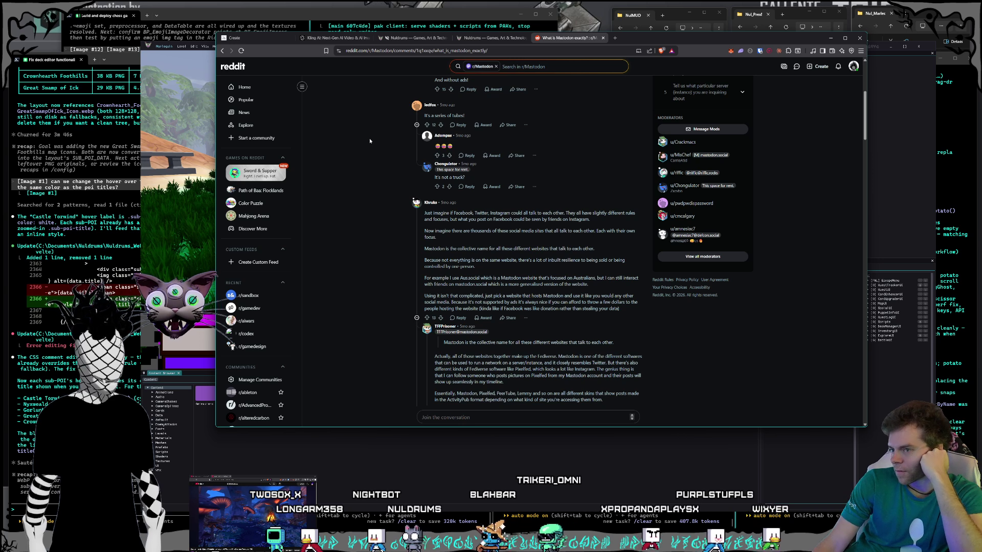
scroll(500, 146, down, 1)
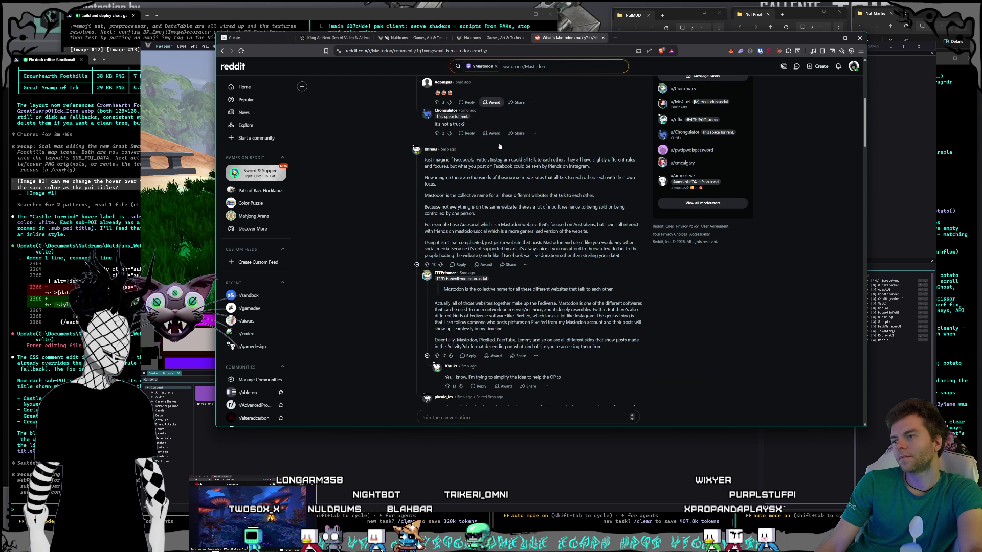
scroll(499, 143, down, 1)
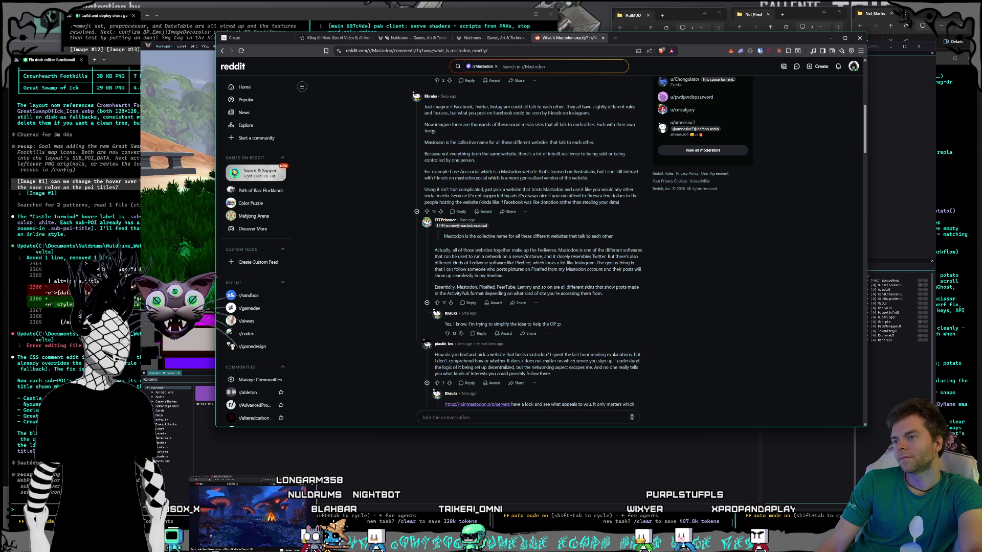
scroll(433, 132, down, 1)
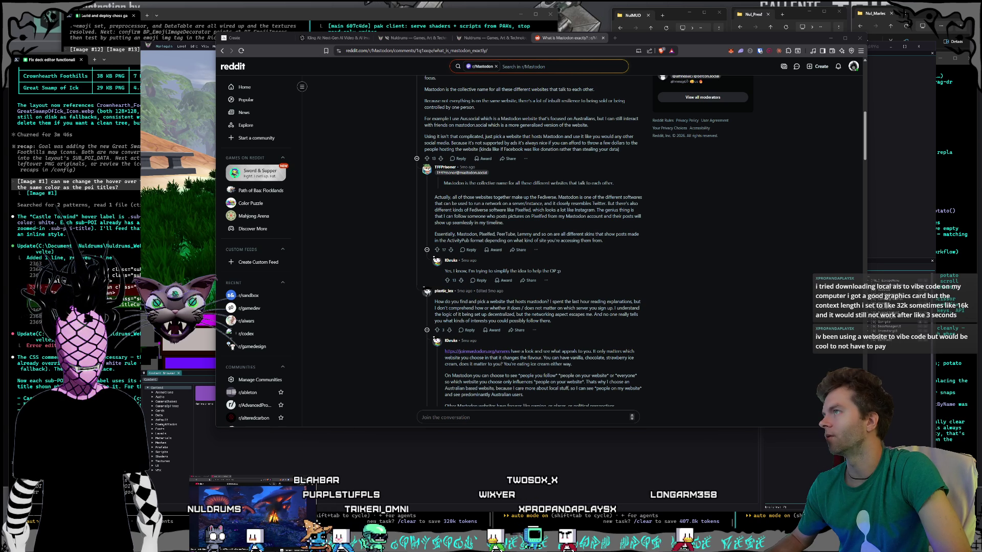
scroll(594, 308, down, 10)
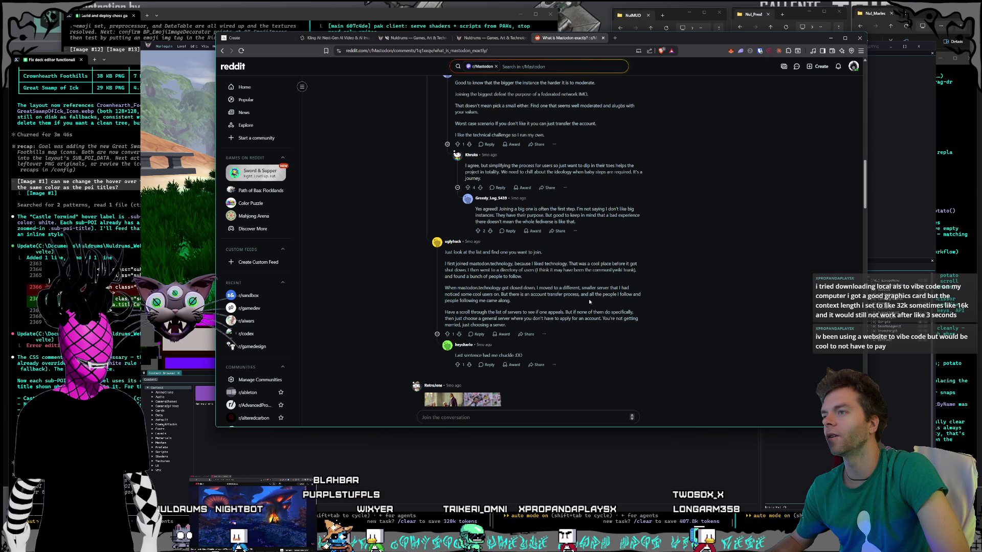
scroll(587, 300, down, 1)
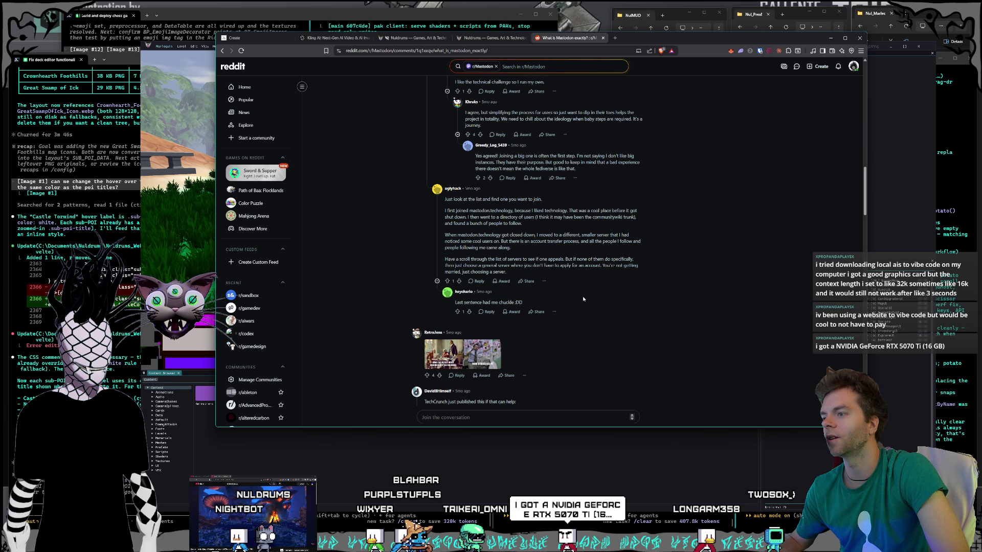
scroll(582, 296, up, 12)
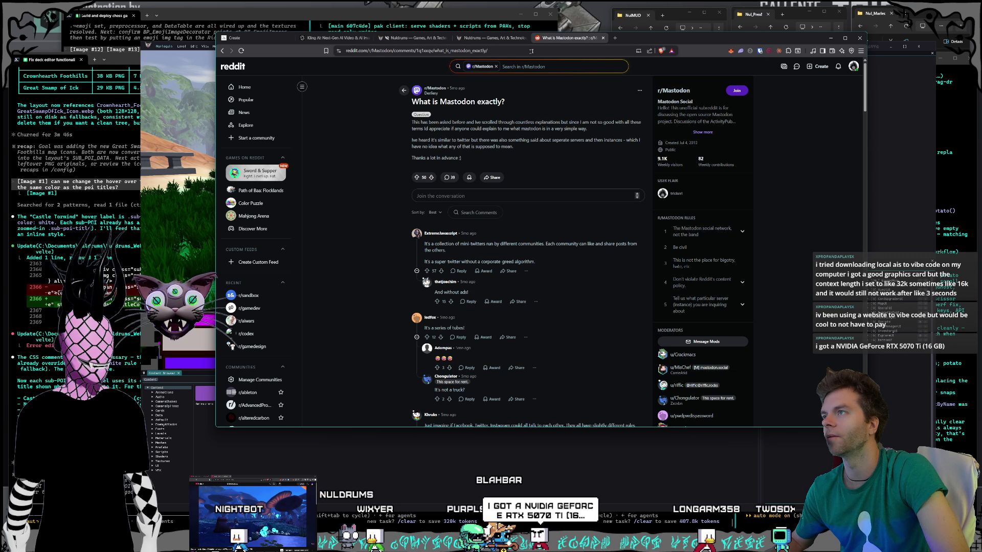
Close the Reddit thread, then switch to the Core editor and exit it.
click(603, 38)
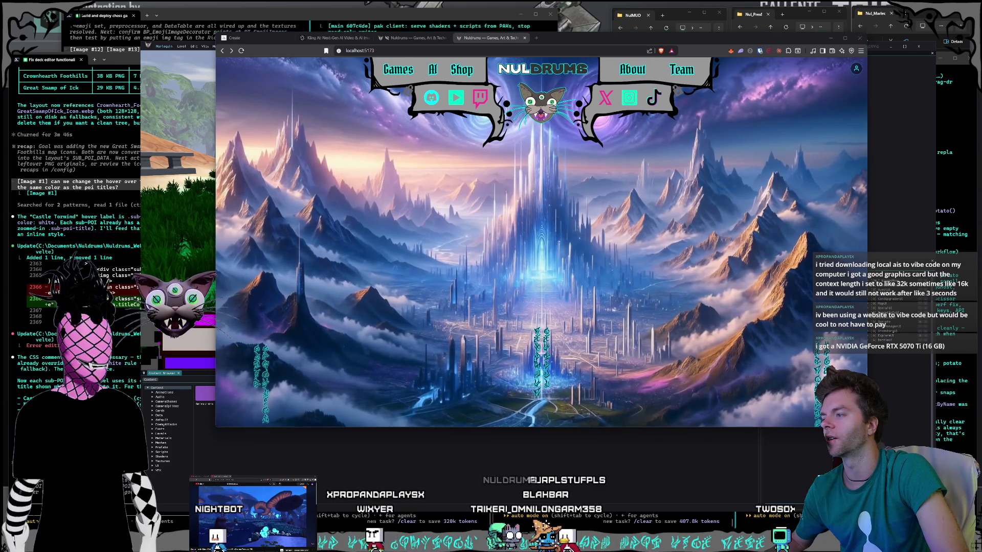
key(alt+Tab)
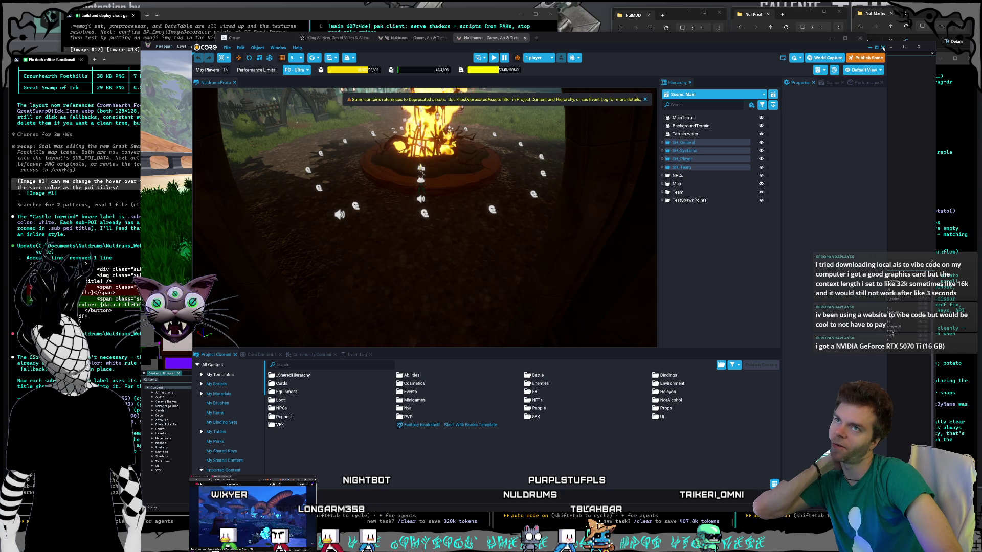
click(883, 47)
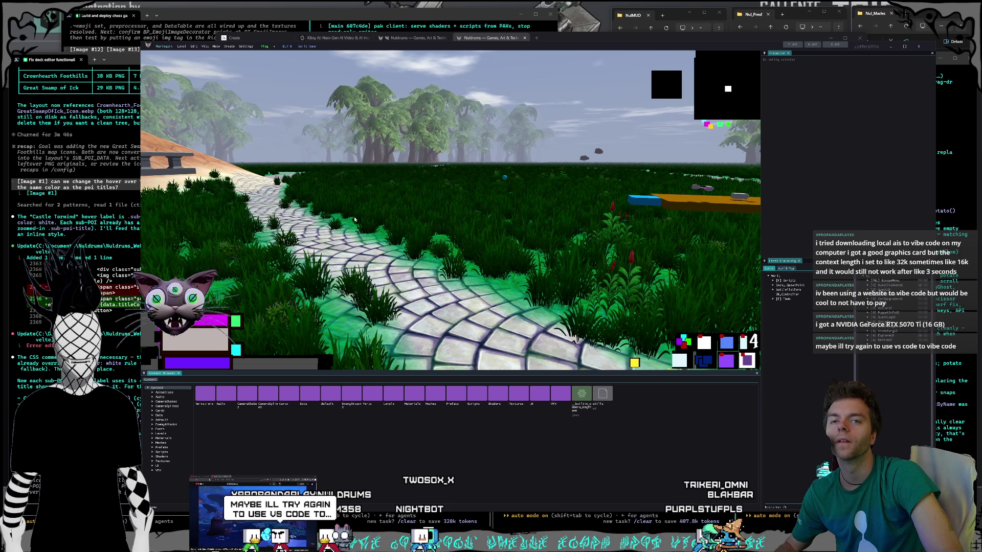
Fly the camera forward with W along the winding stone path, veering left and right.
key(w)
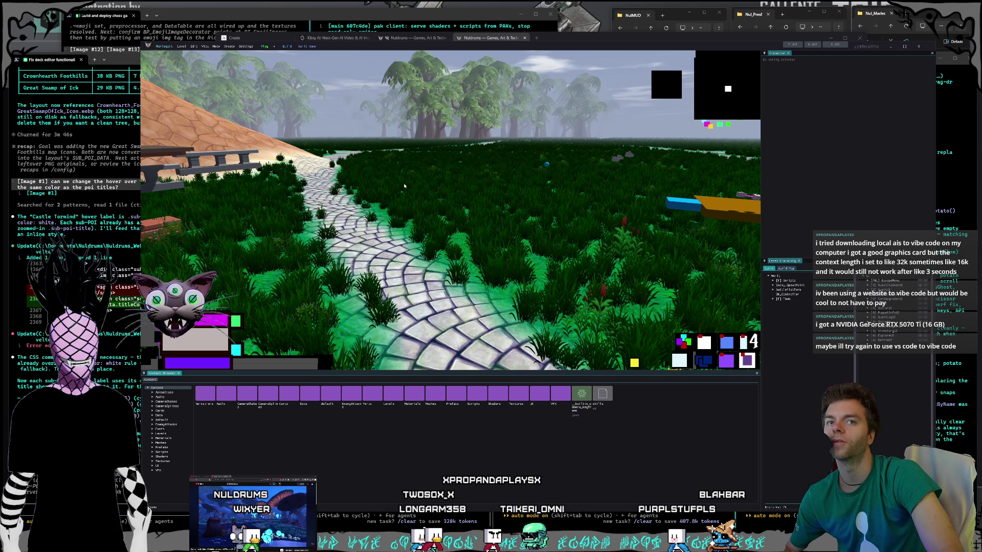
key(w)
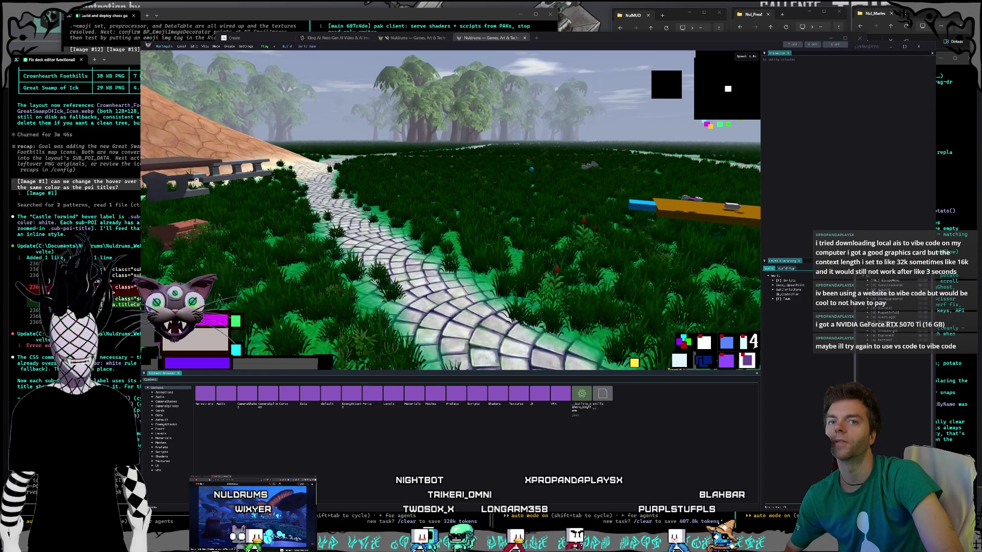
key(w)
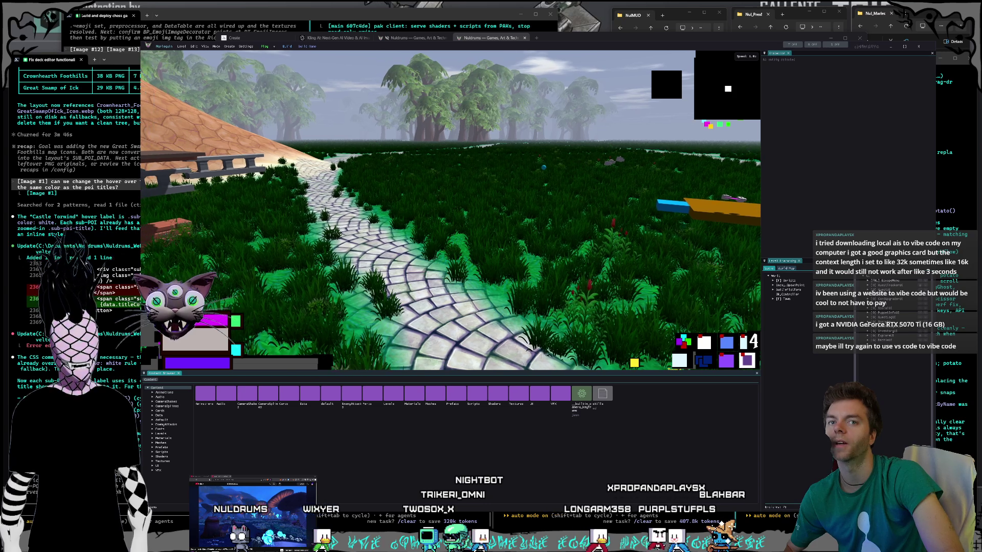
key(w)
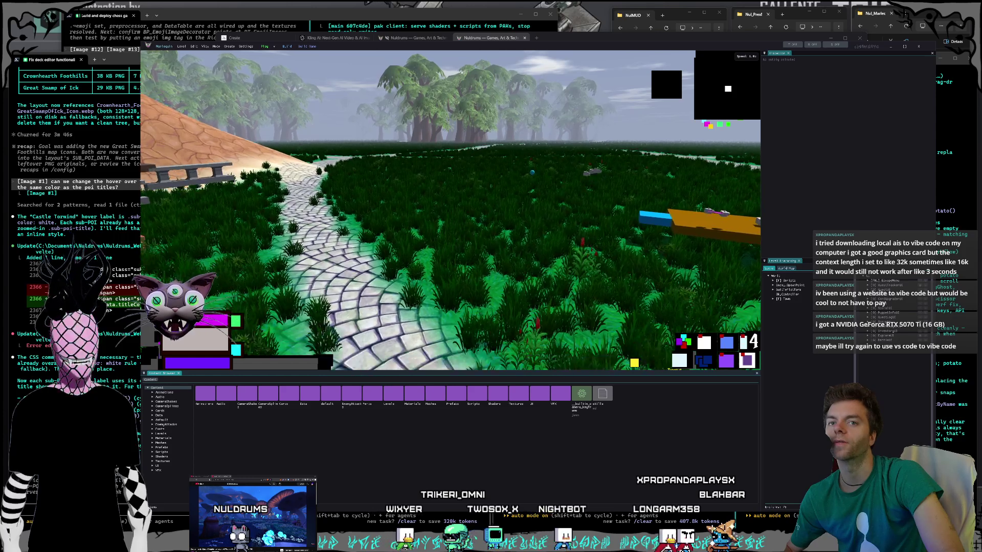
key(w)
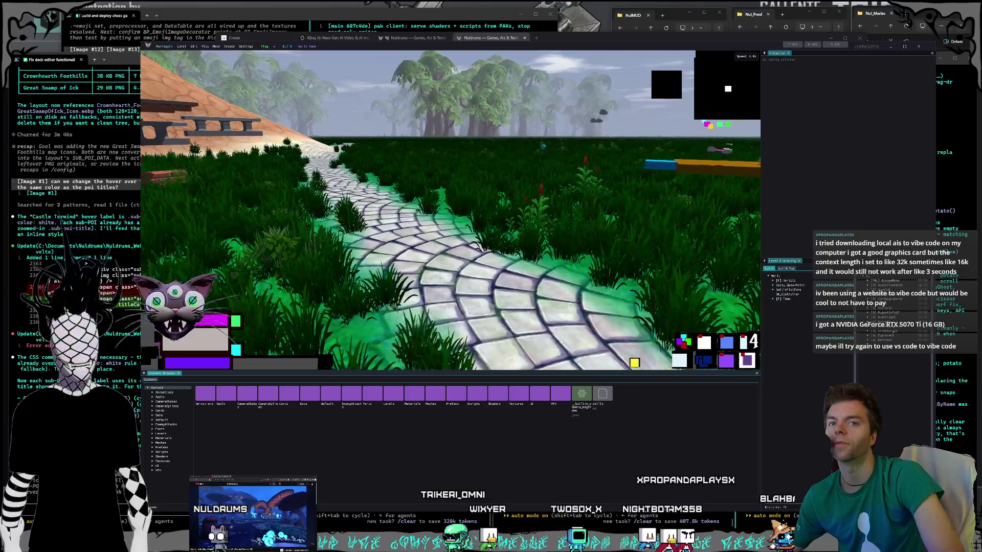
key(w)
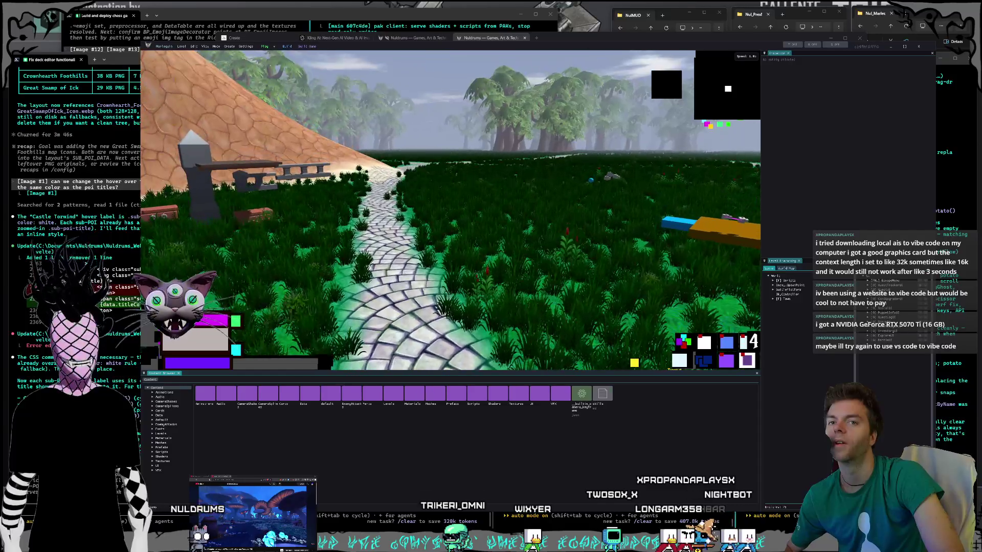
key(w)
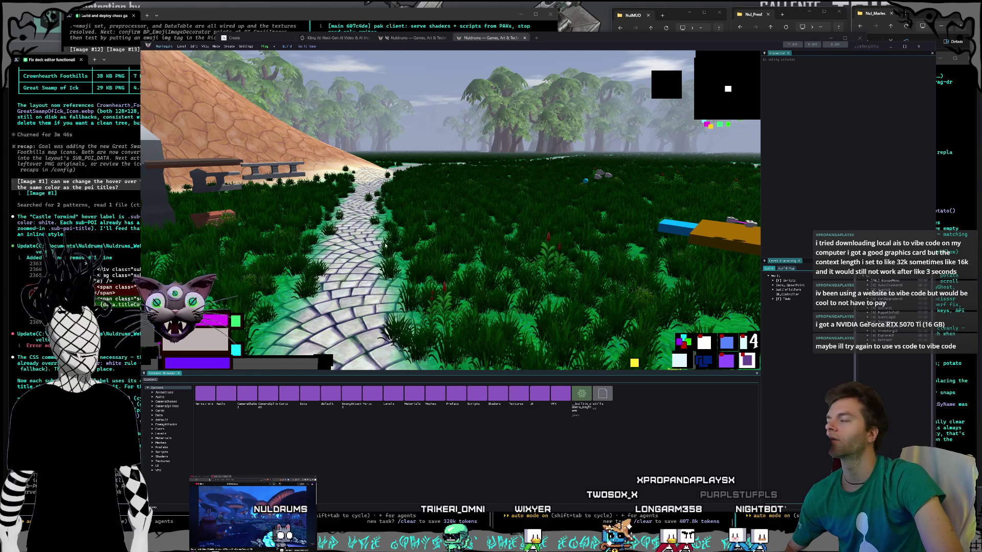
key(w)
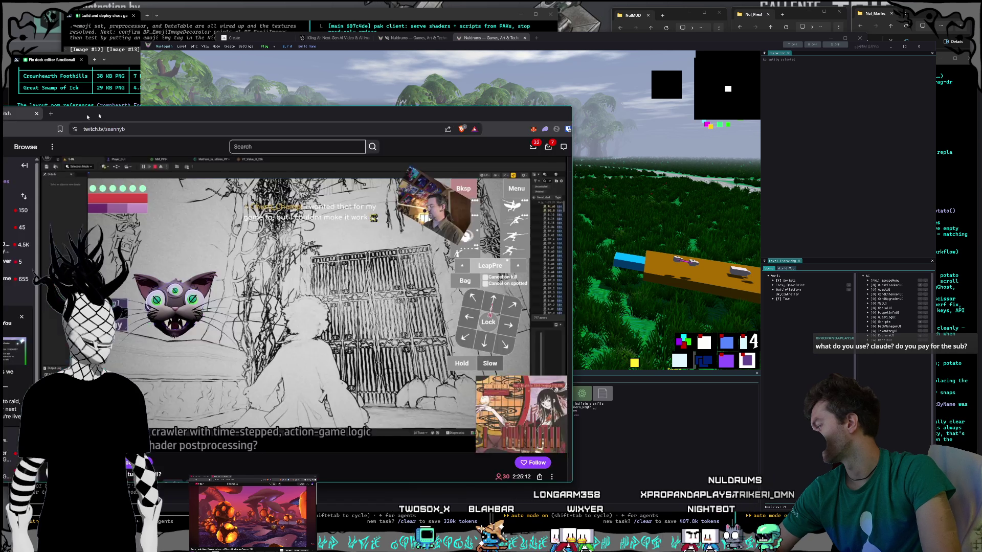
Drag the Twitch stream window over the game scene, reposition it, and pause playback.
mouse_move(138, 114)
mouse_down()
mouse_move(293, 60)
mouse_move(316, 62)
mouse_up()
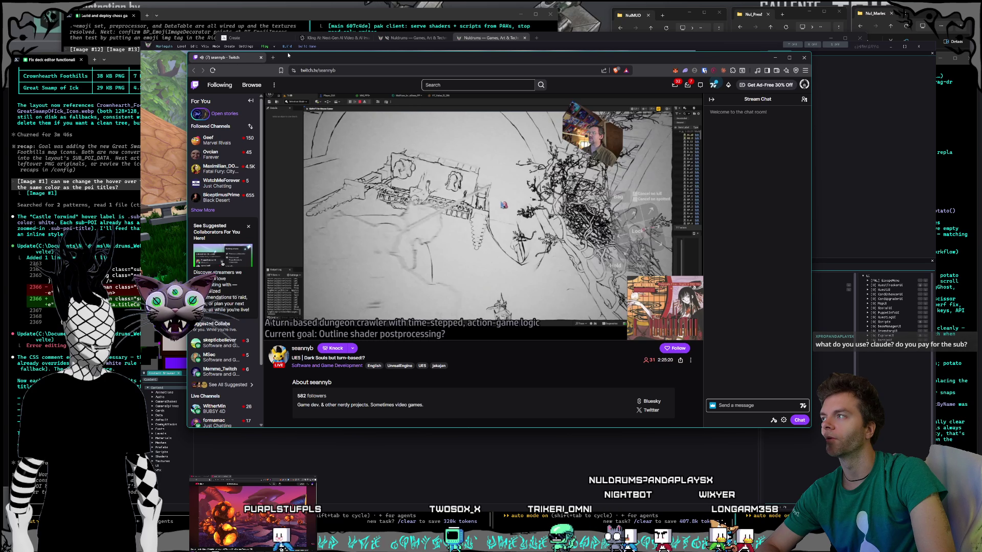
drag(268, 62, 297, 86)
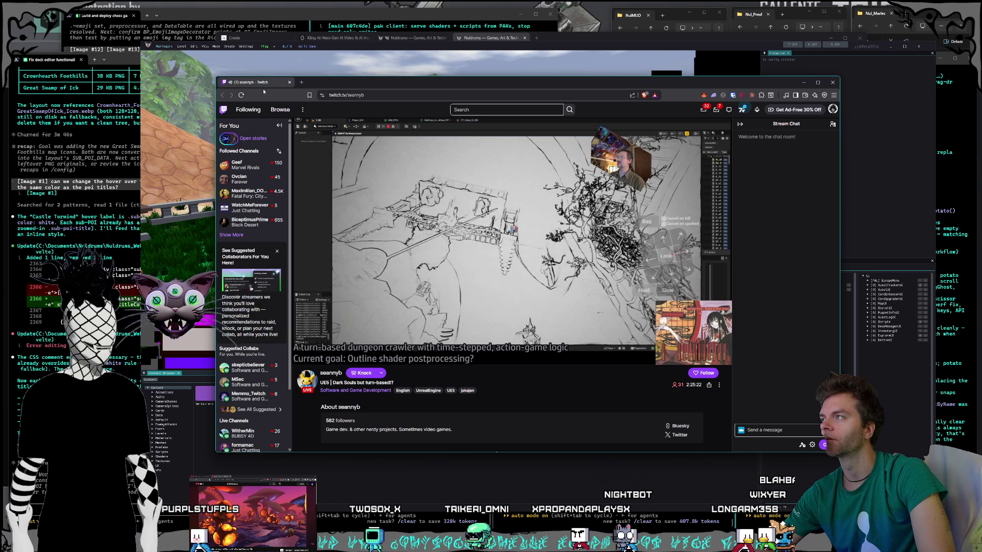
click(328, 339)
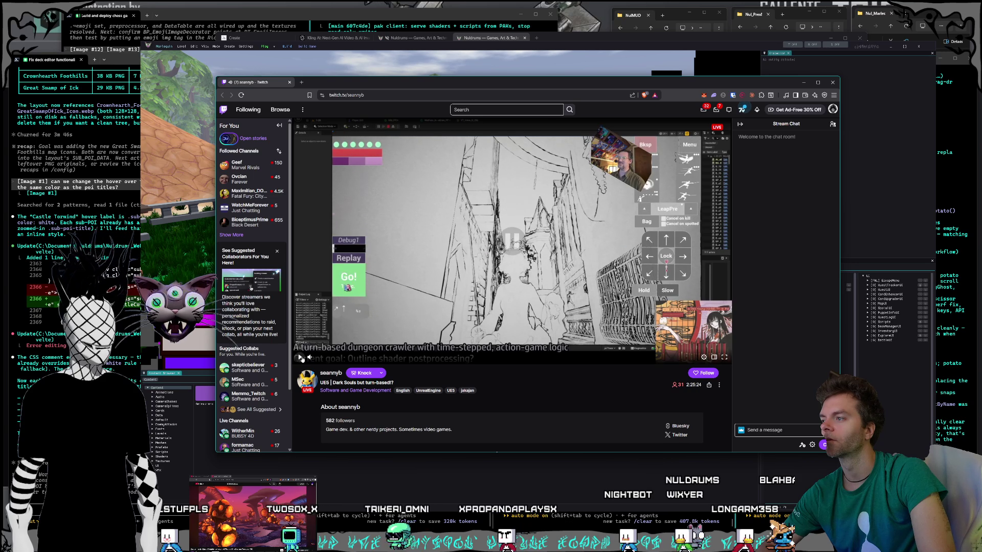